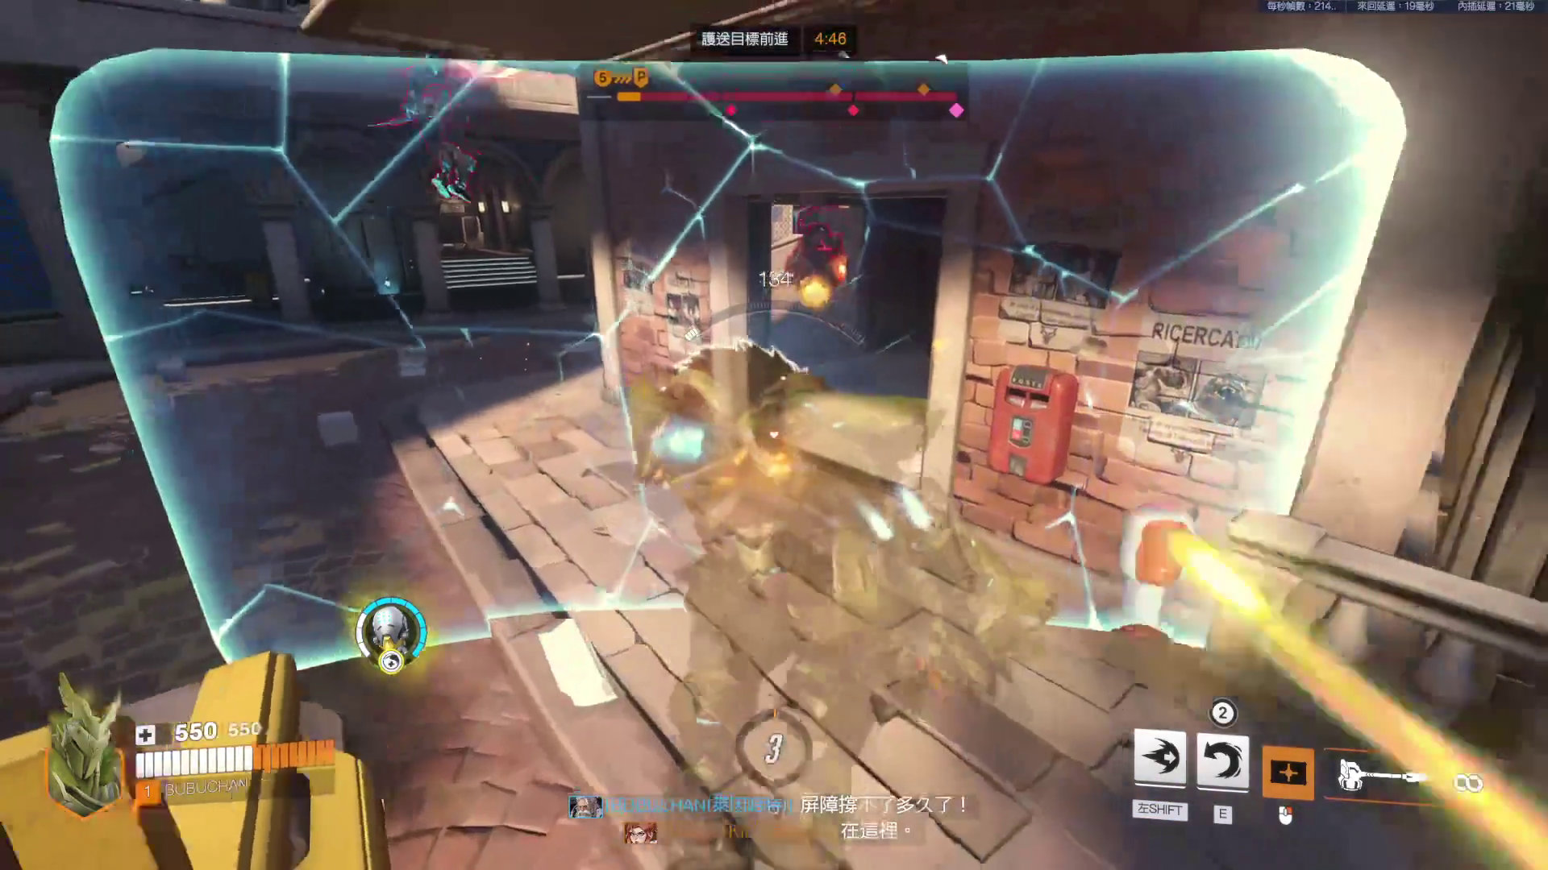
- As Reinhardt, Fire Strike then charge in swinging the hammer and raise the barrier against return fire
{"action": "key", "text": "e"}
{"action": "key", "text": "e"}
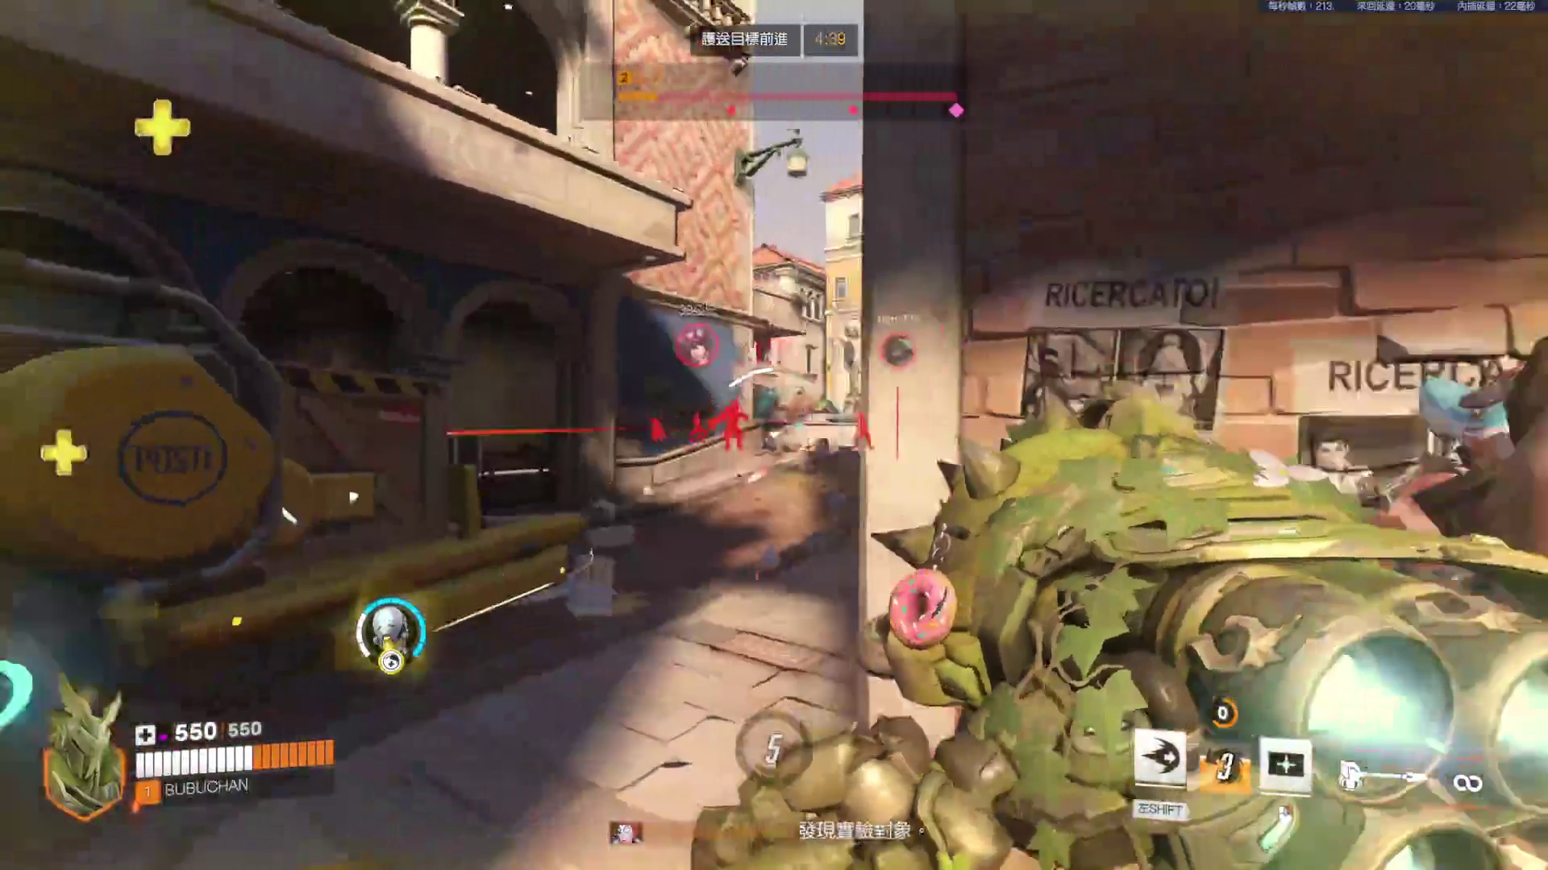
{"action": "left_click", "coordinate": [775, 436]}
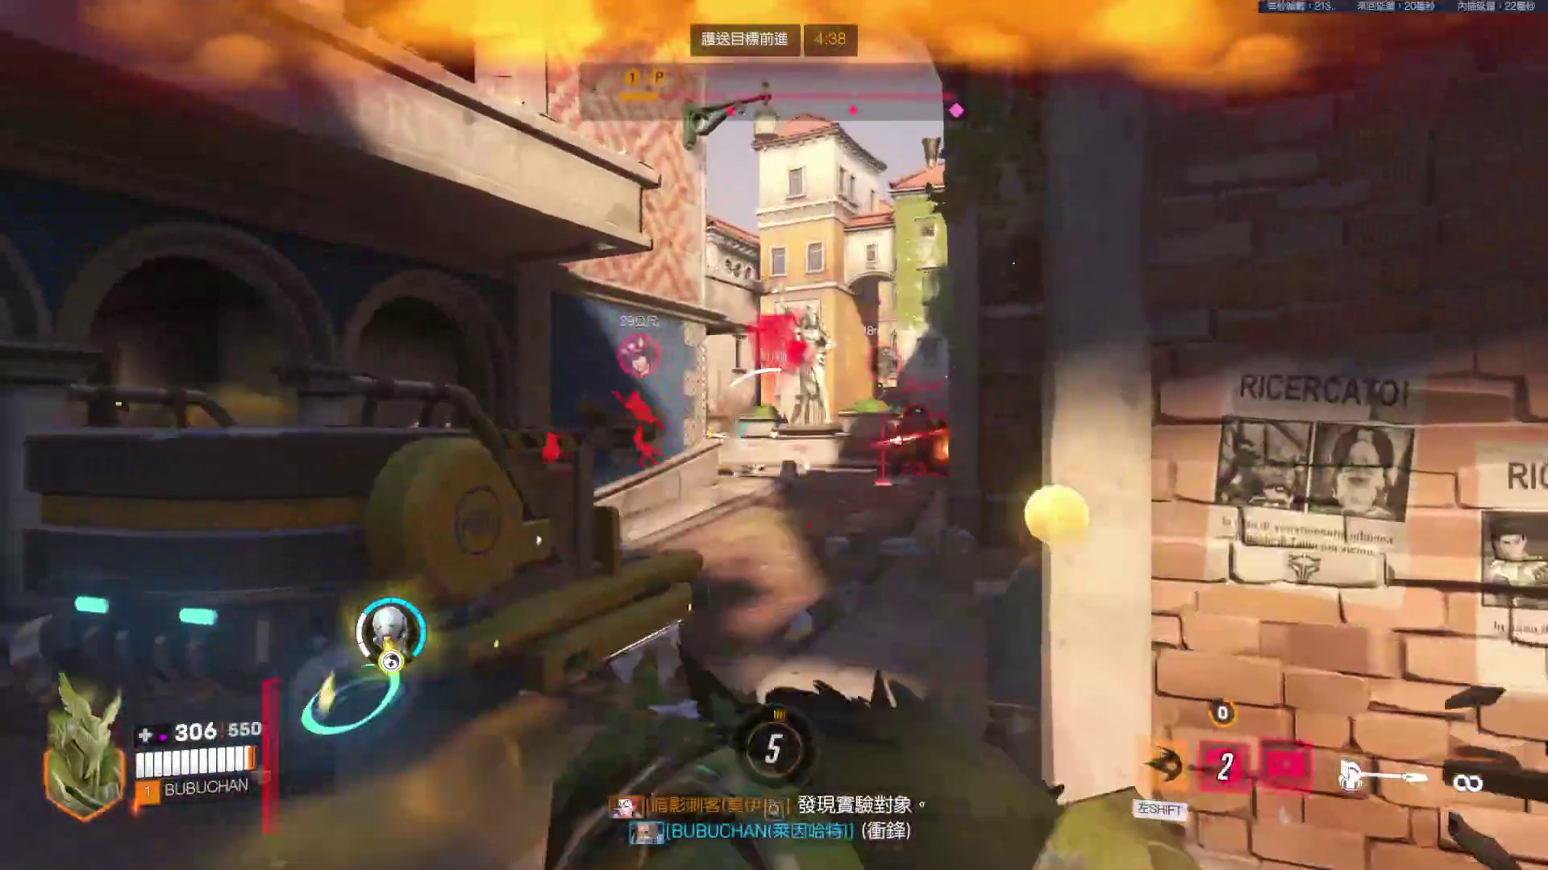
{"action": "key", "text": "shift"}
{"action": "left_click", "coordinate": [774, 436]}
{"action": "left_click", "coordinate": [774, 435]}
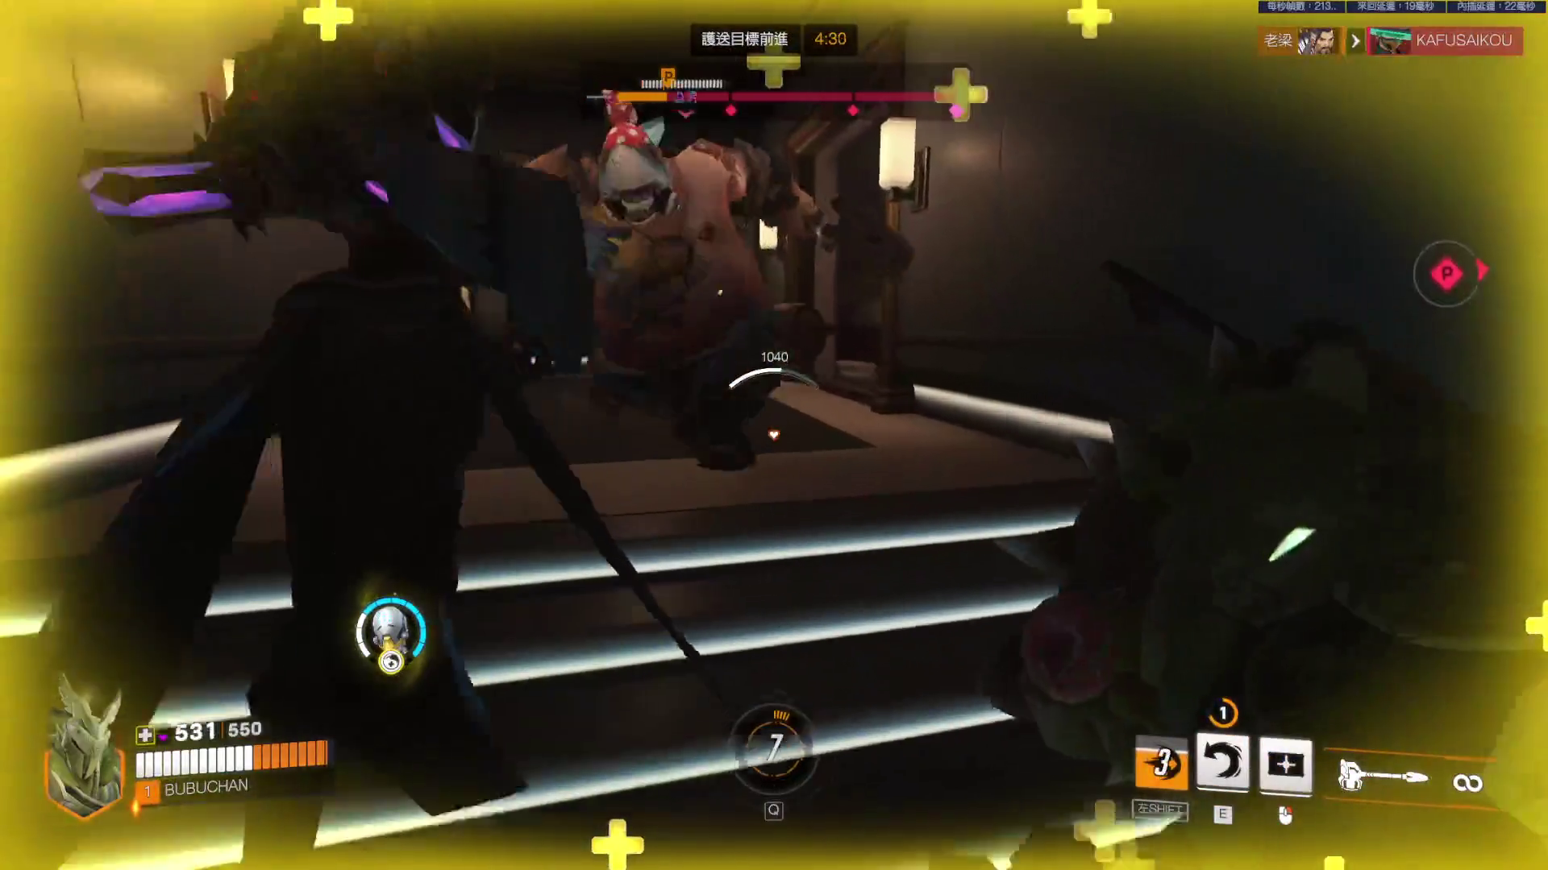
{"action": "right_click", "coordinate": [775, 436]}
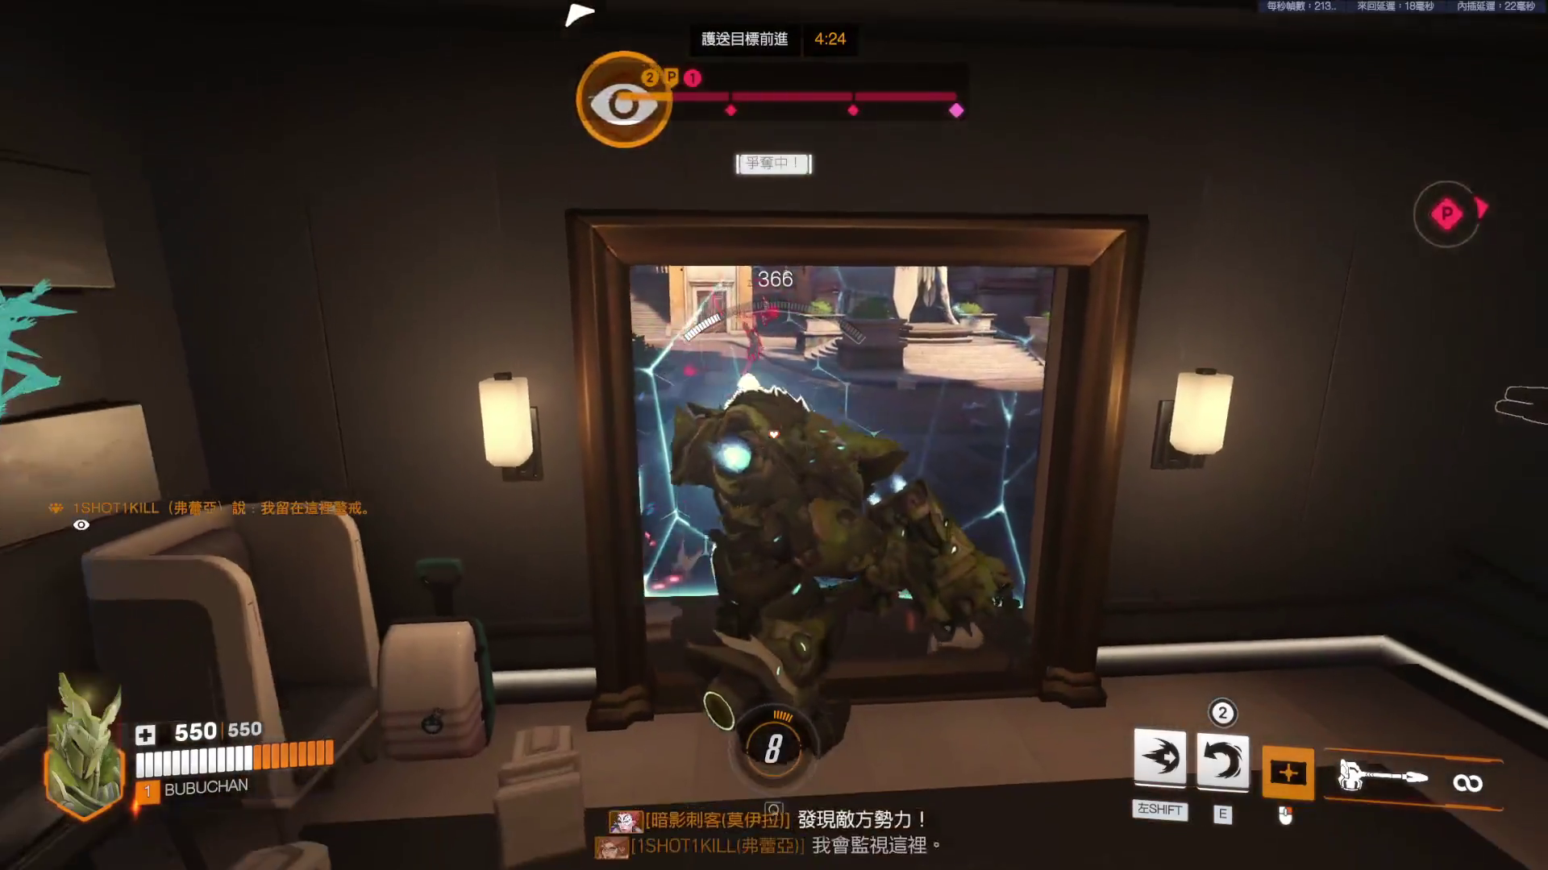
- Fire Strike twice down the street, shield, and hammer the enemy through the doorway until they fall
{"action": "key", "text": "e"}
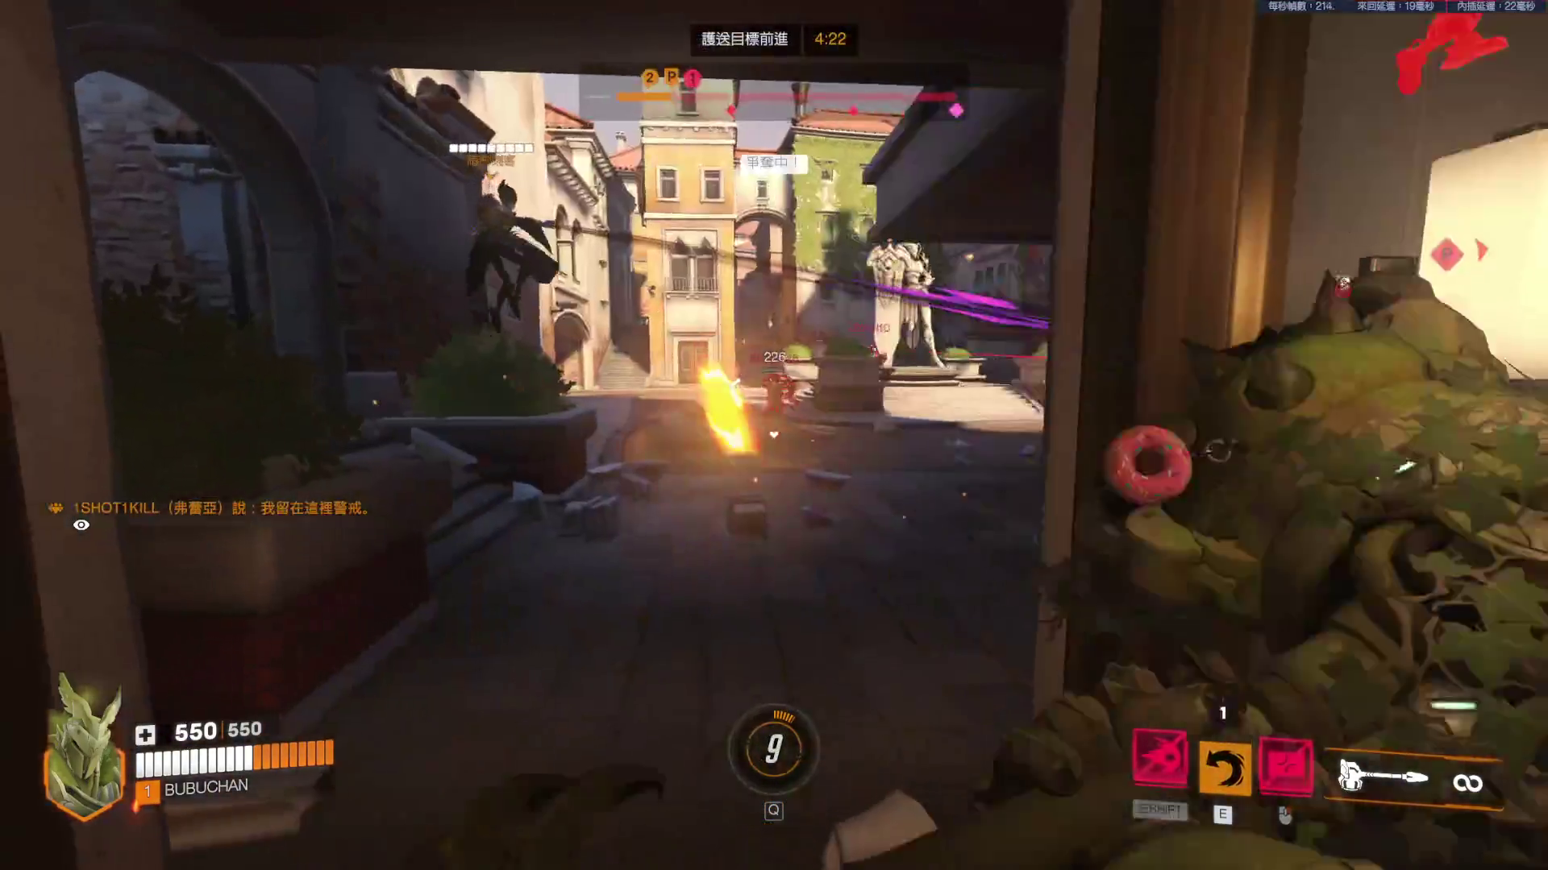
{"action": "key", "text": "e"}
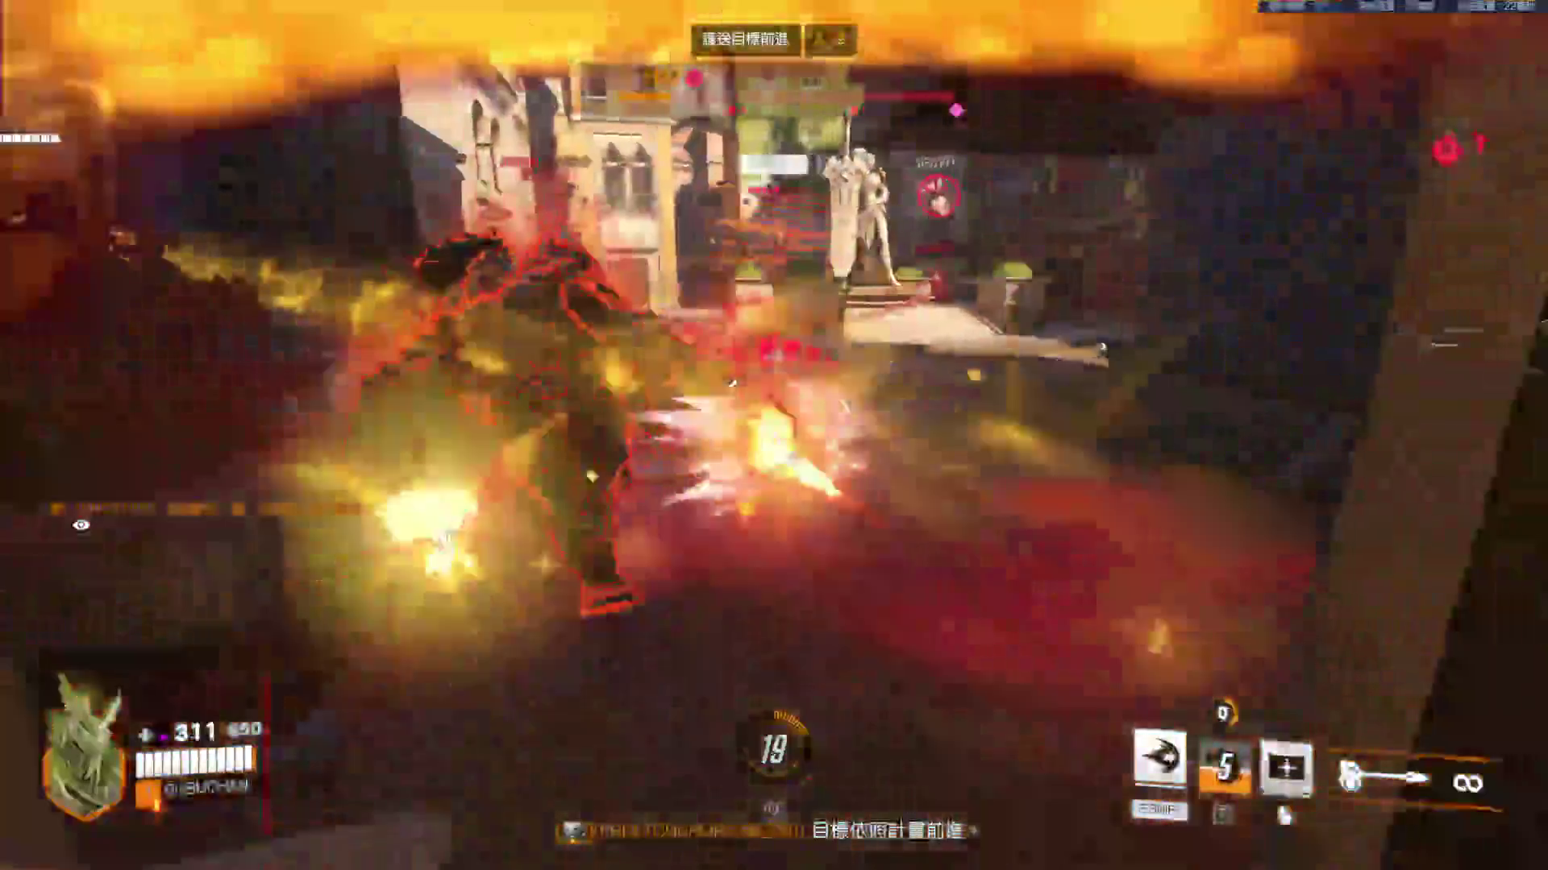
{"action": "right_click", "coordinate": [774, 435]}
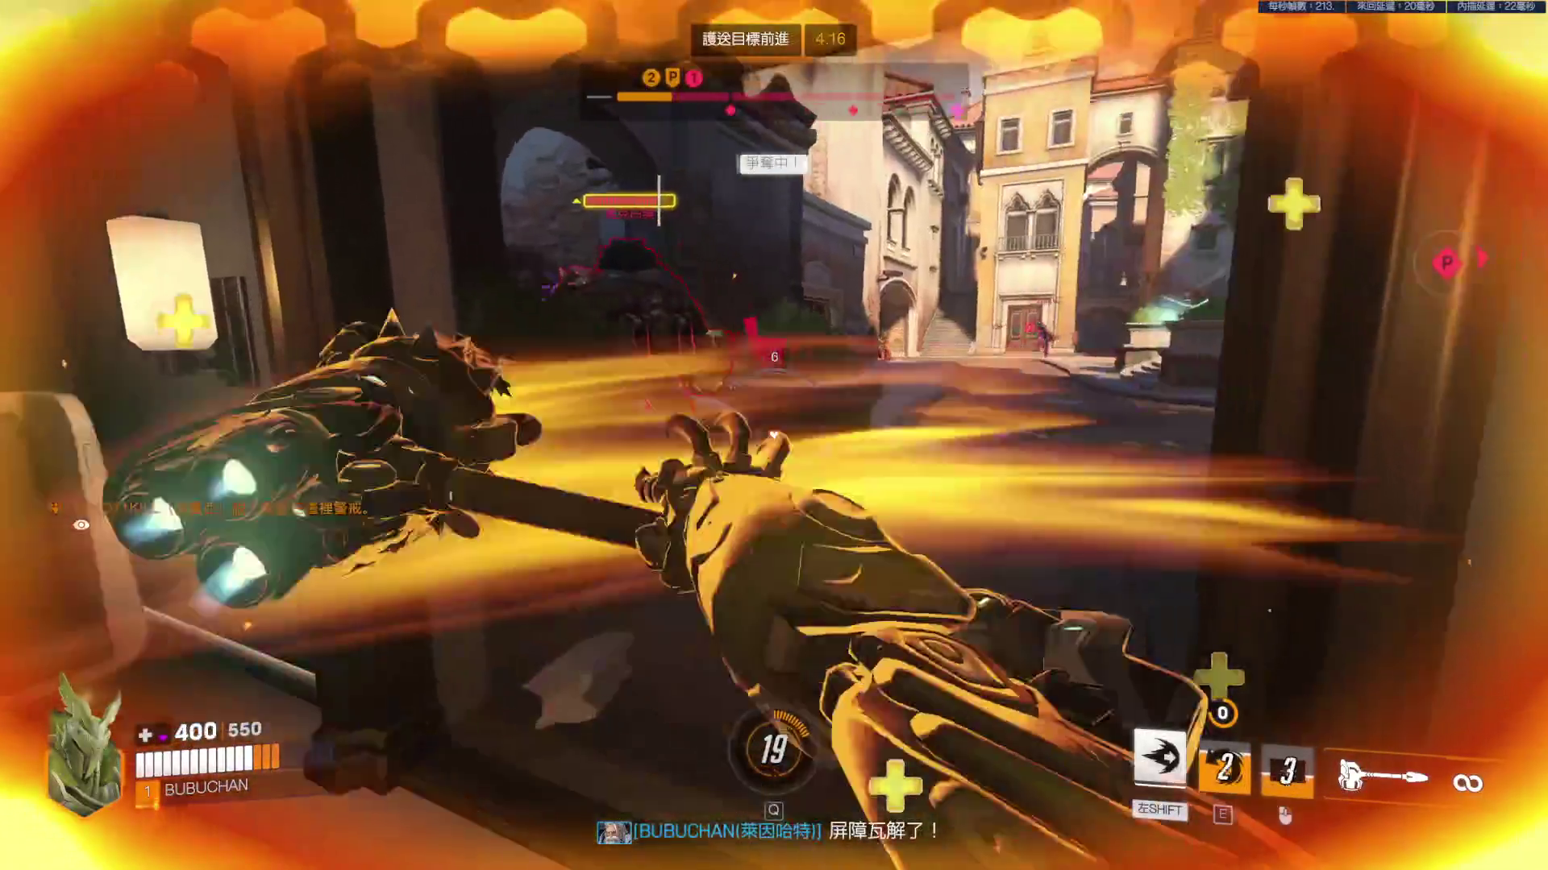
{"action": "left_click", "coordinate": [774, 436]}
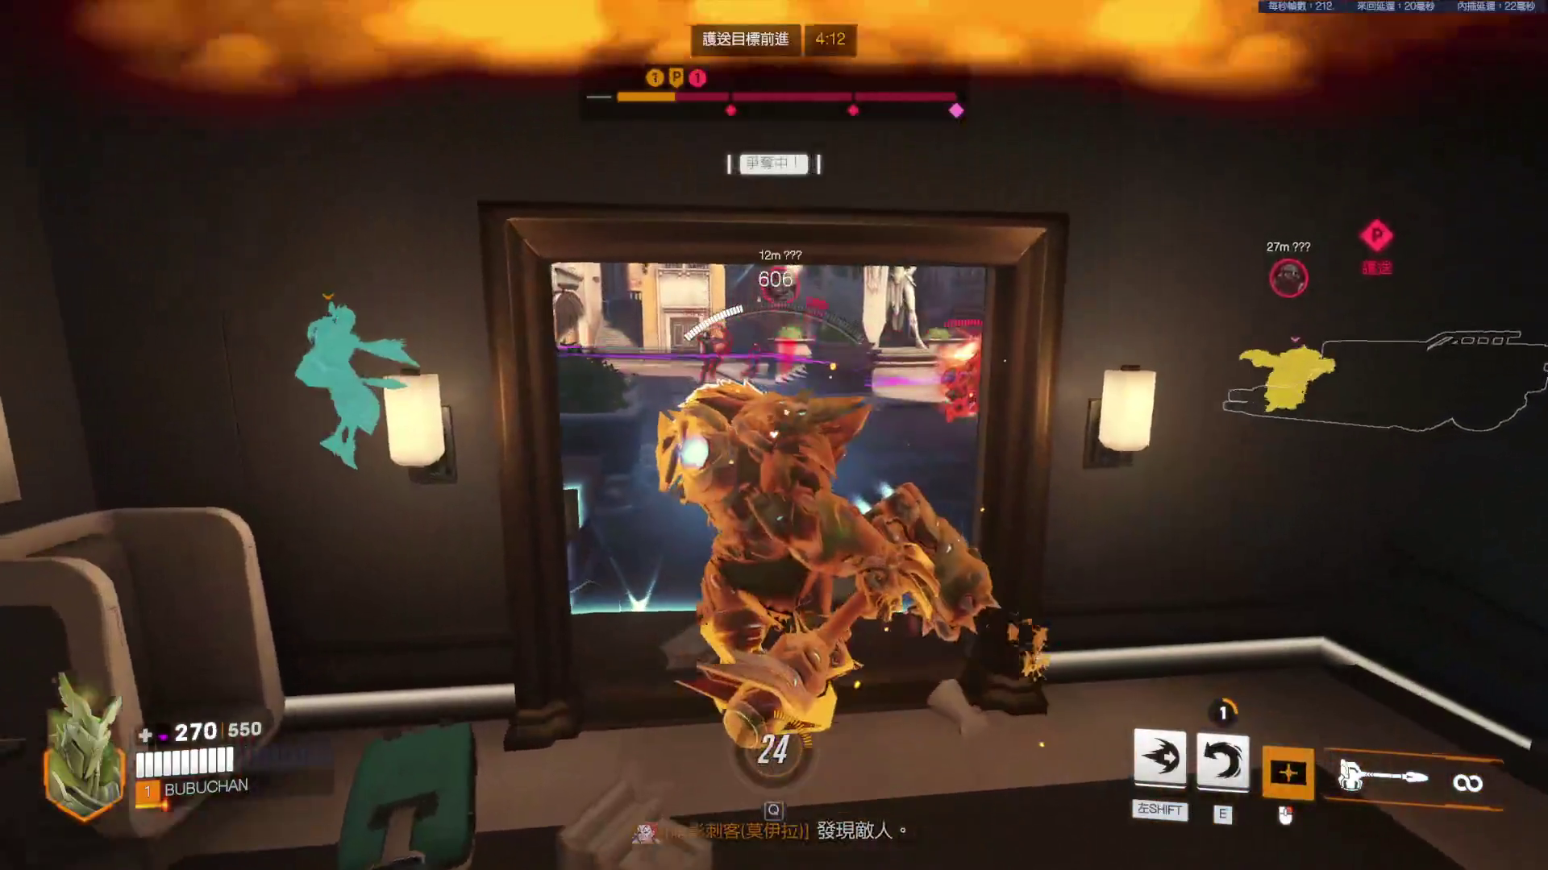
{"action": "left_click", "coordinate": [774, 436]}
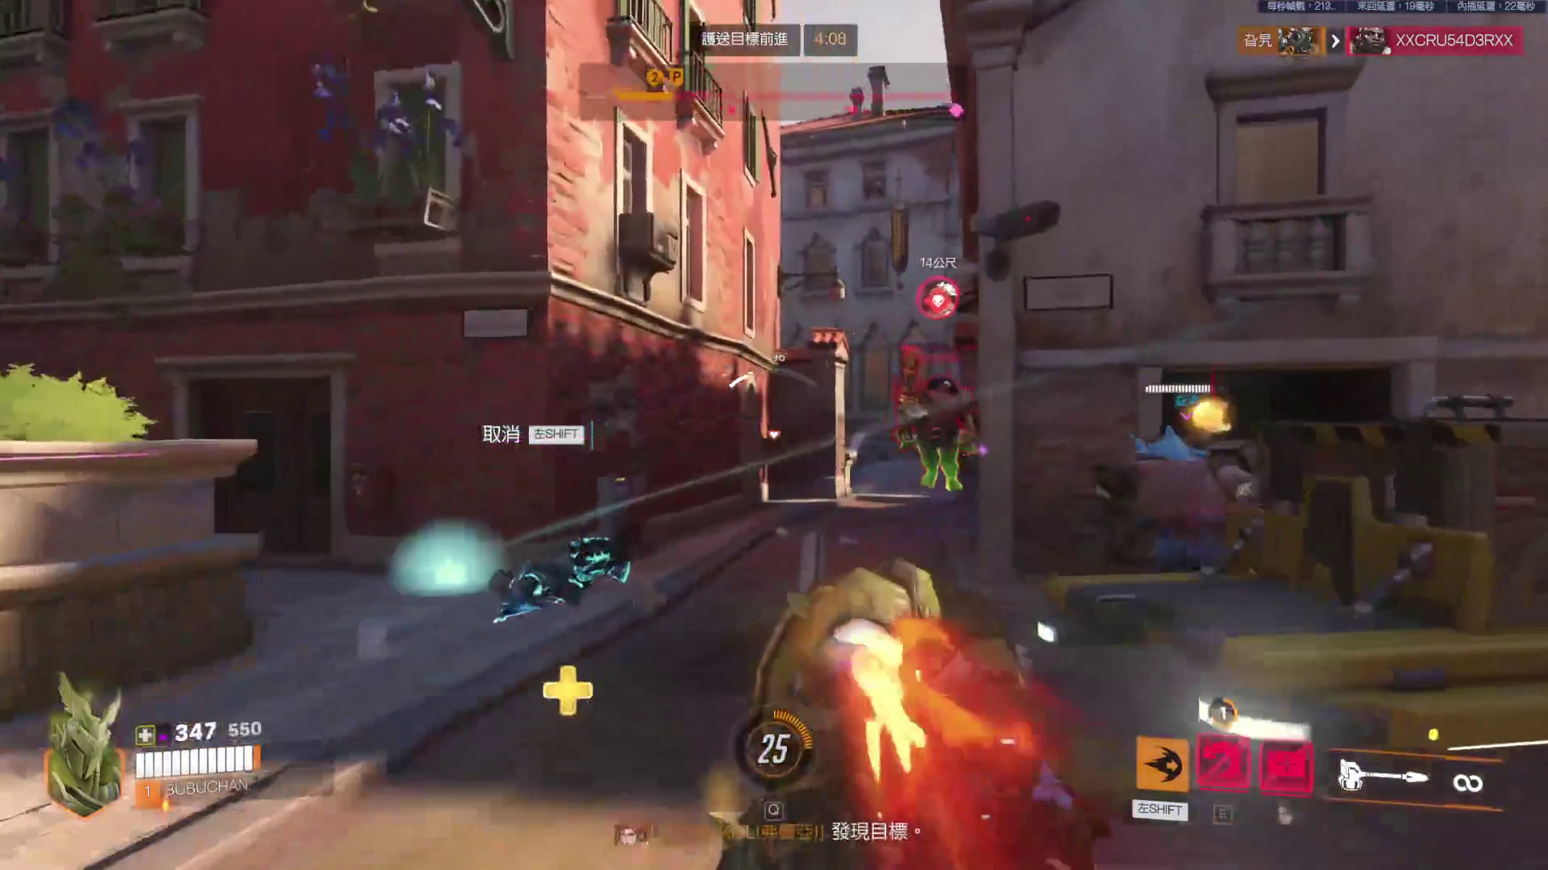
{"action": "left_click", "coordinate": [773, 436]}
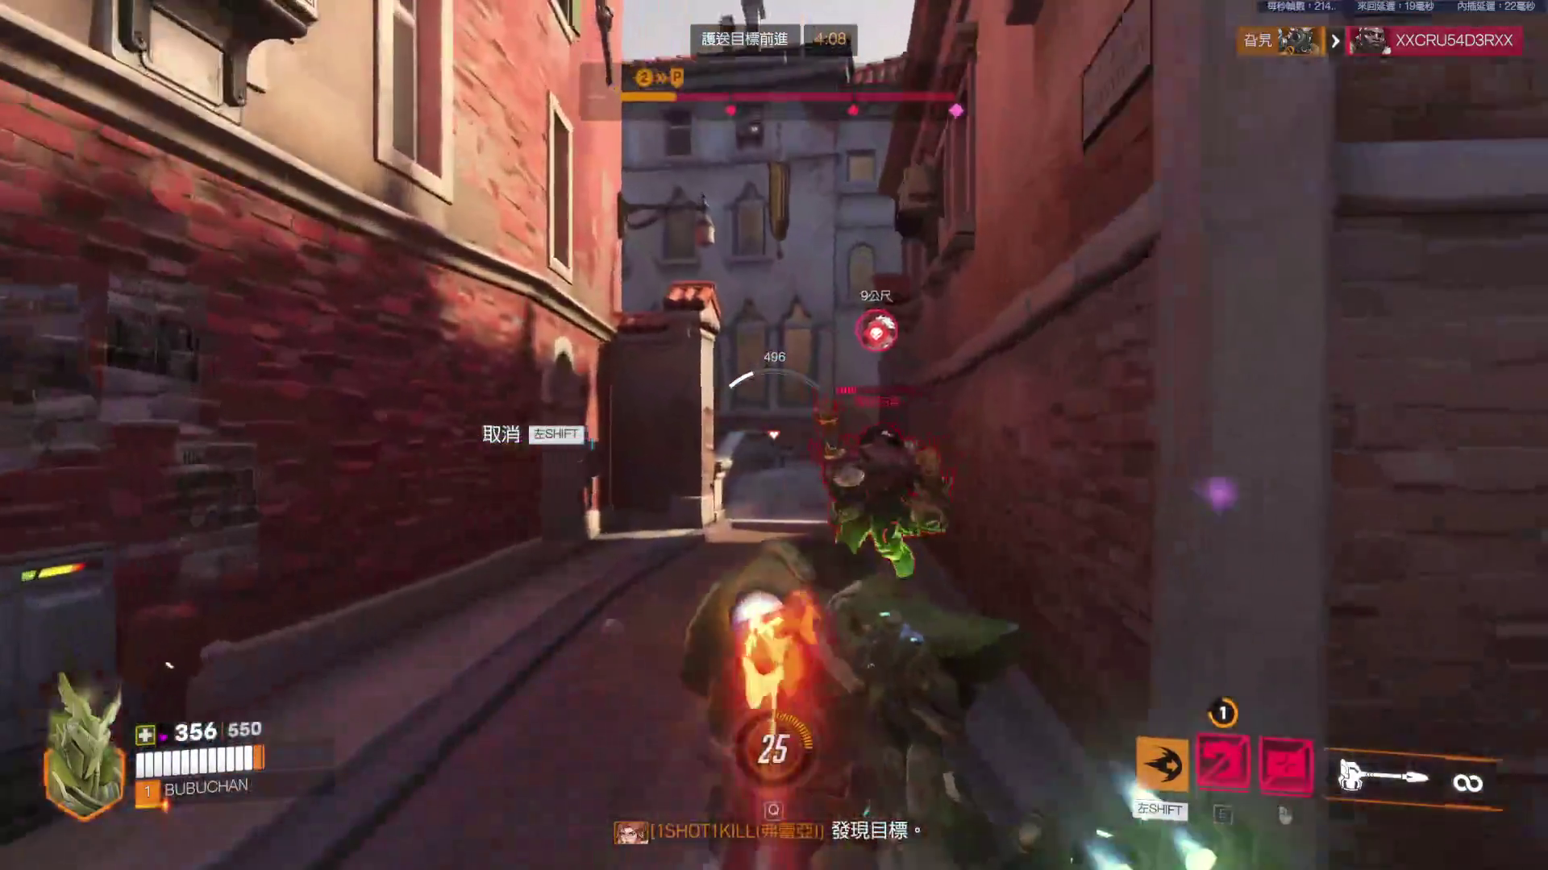
{"action": "left_click", "coordinate": [773, 436]}
{"action": "left_click", "coordinate": [774, 436]}
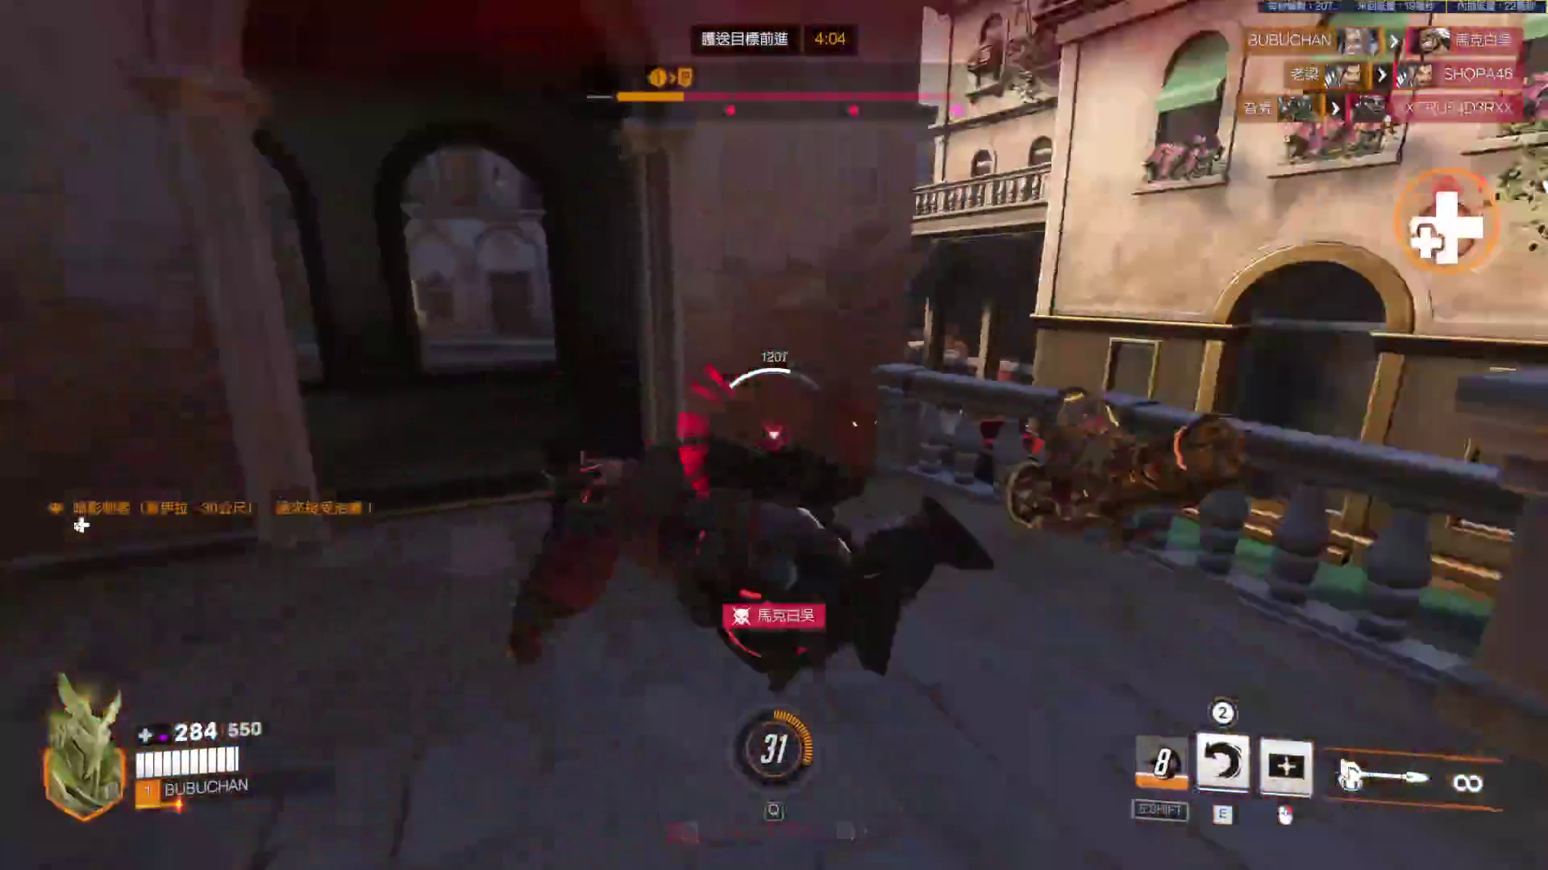
- Shield briefly, push down the alley thanking the healer, and bring up the match scoreboard
{"action": "right_click", "coordinate": [774, 435]}
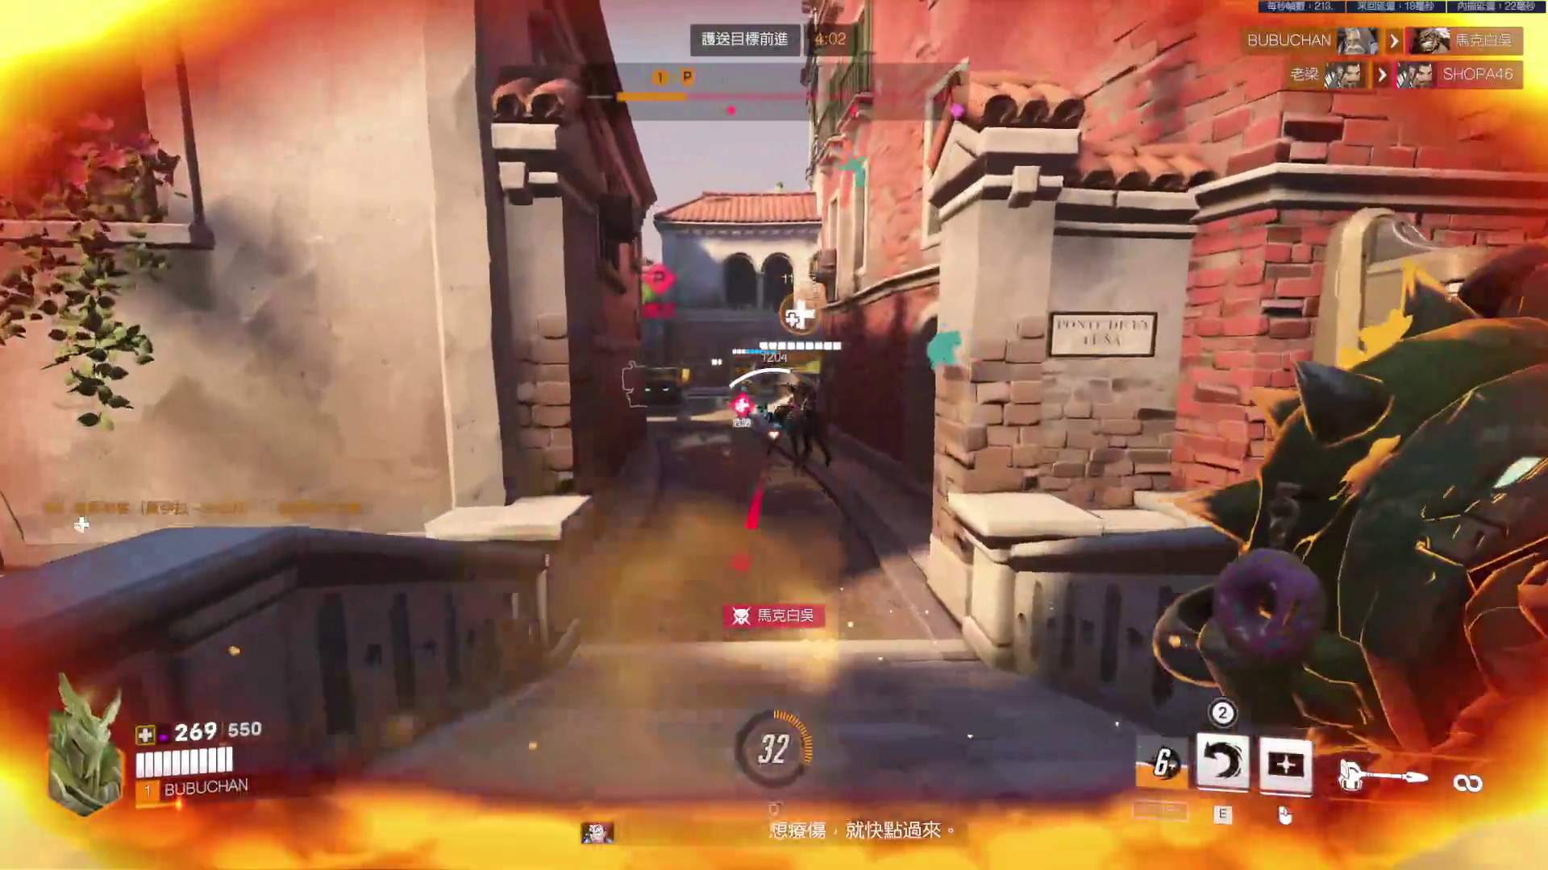
{"action": "left_click", "coordinate": [773, 436]}
{"action": "key", "text": "c"}
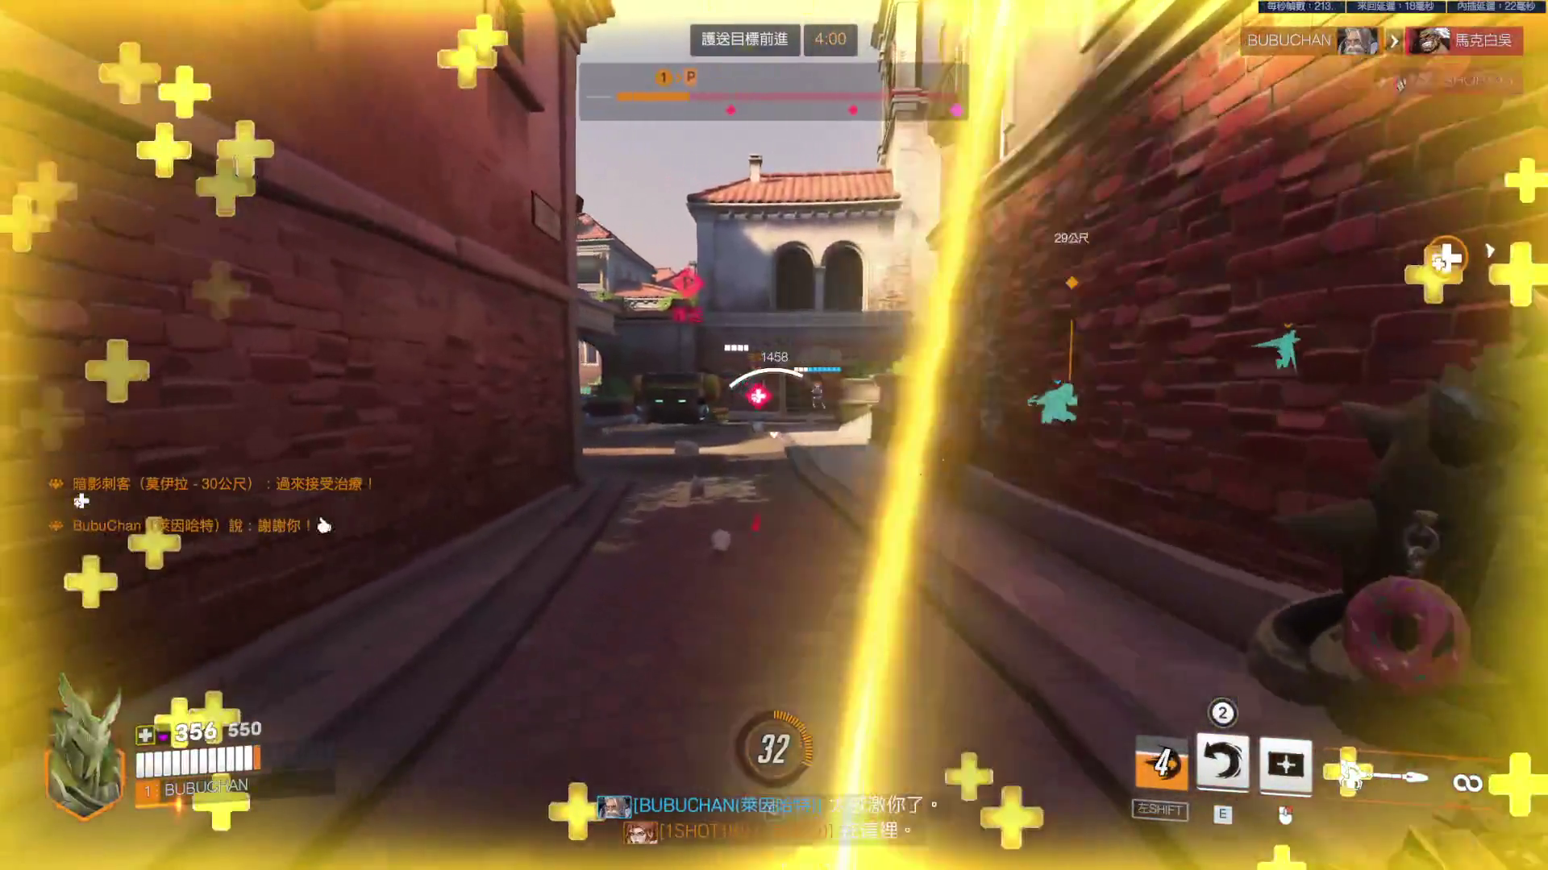
{"action": "key", "text": "w"}
{"action": "key", "text": "Tab"}
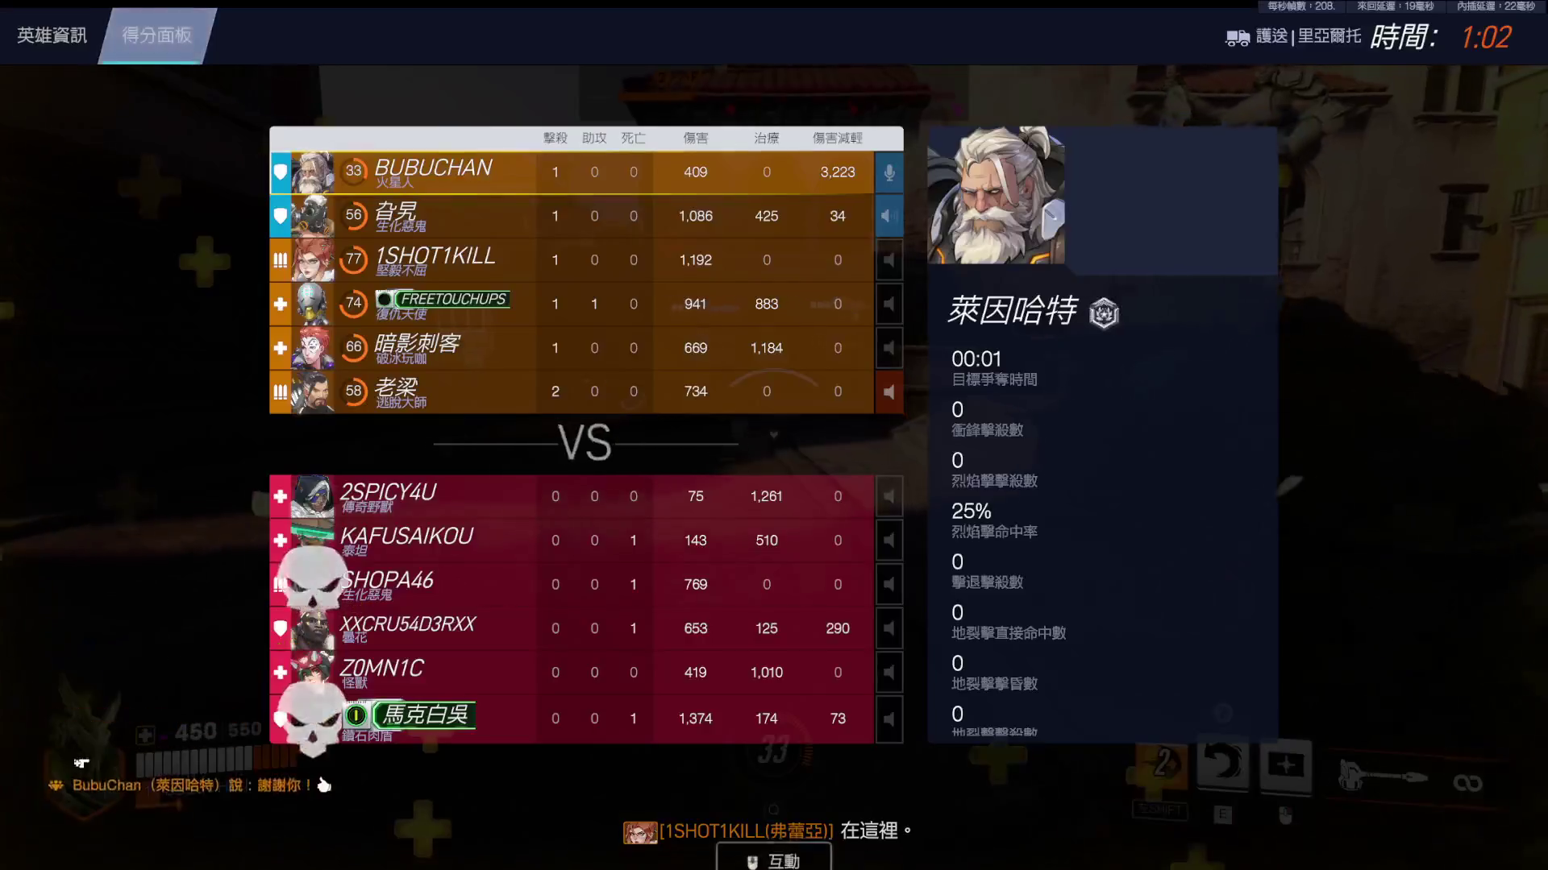
{"action": "key", "text": "w"}
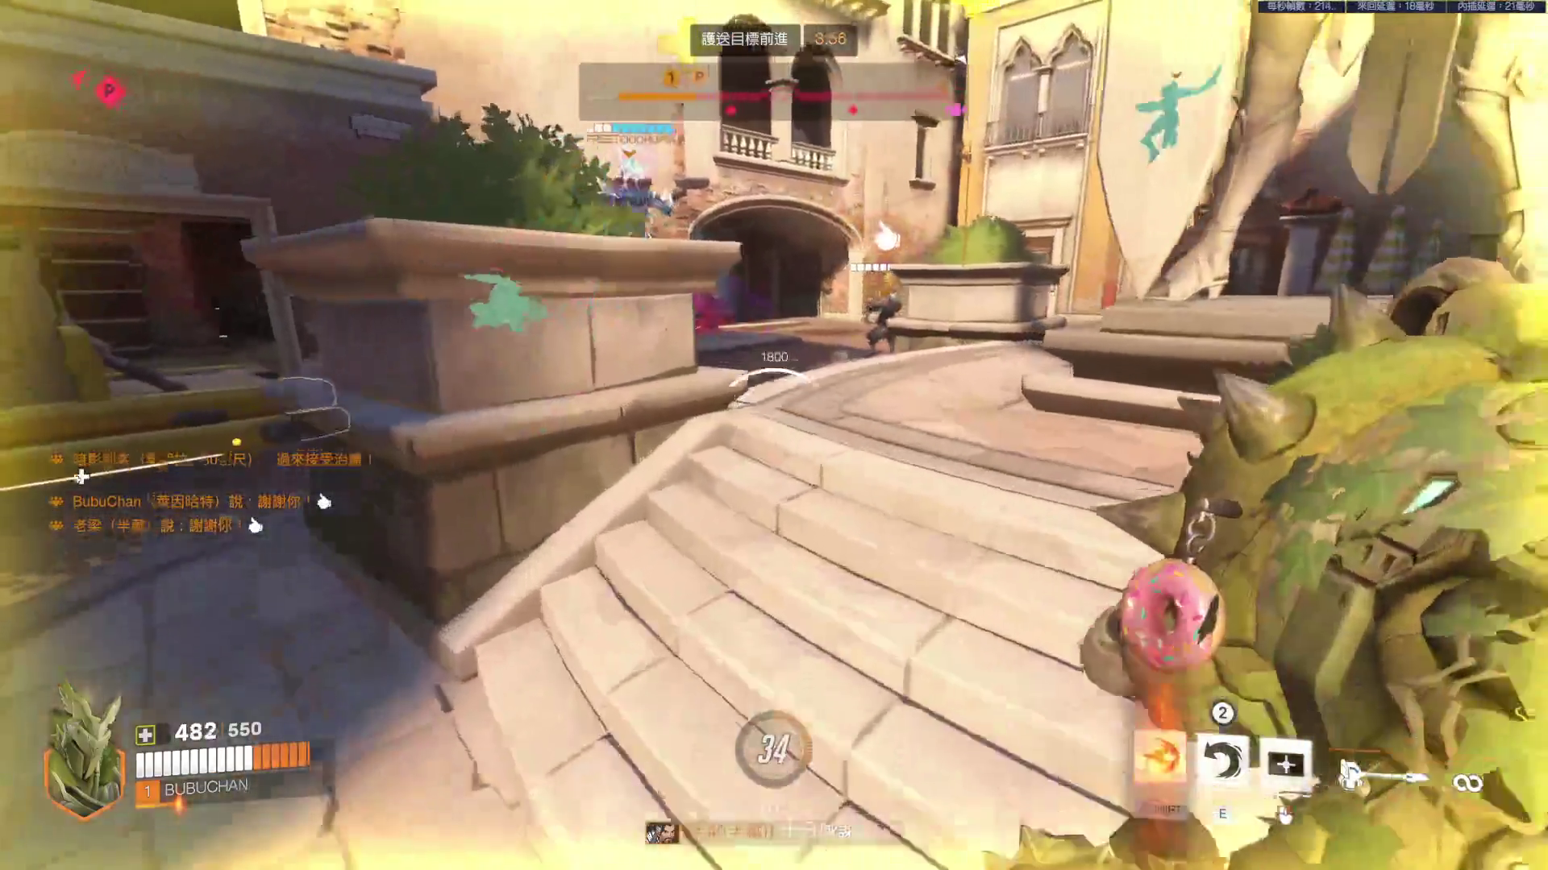
{"action": "key", "text": "Tab"}
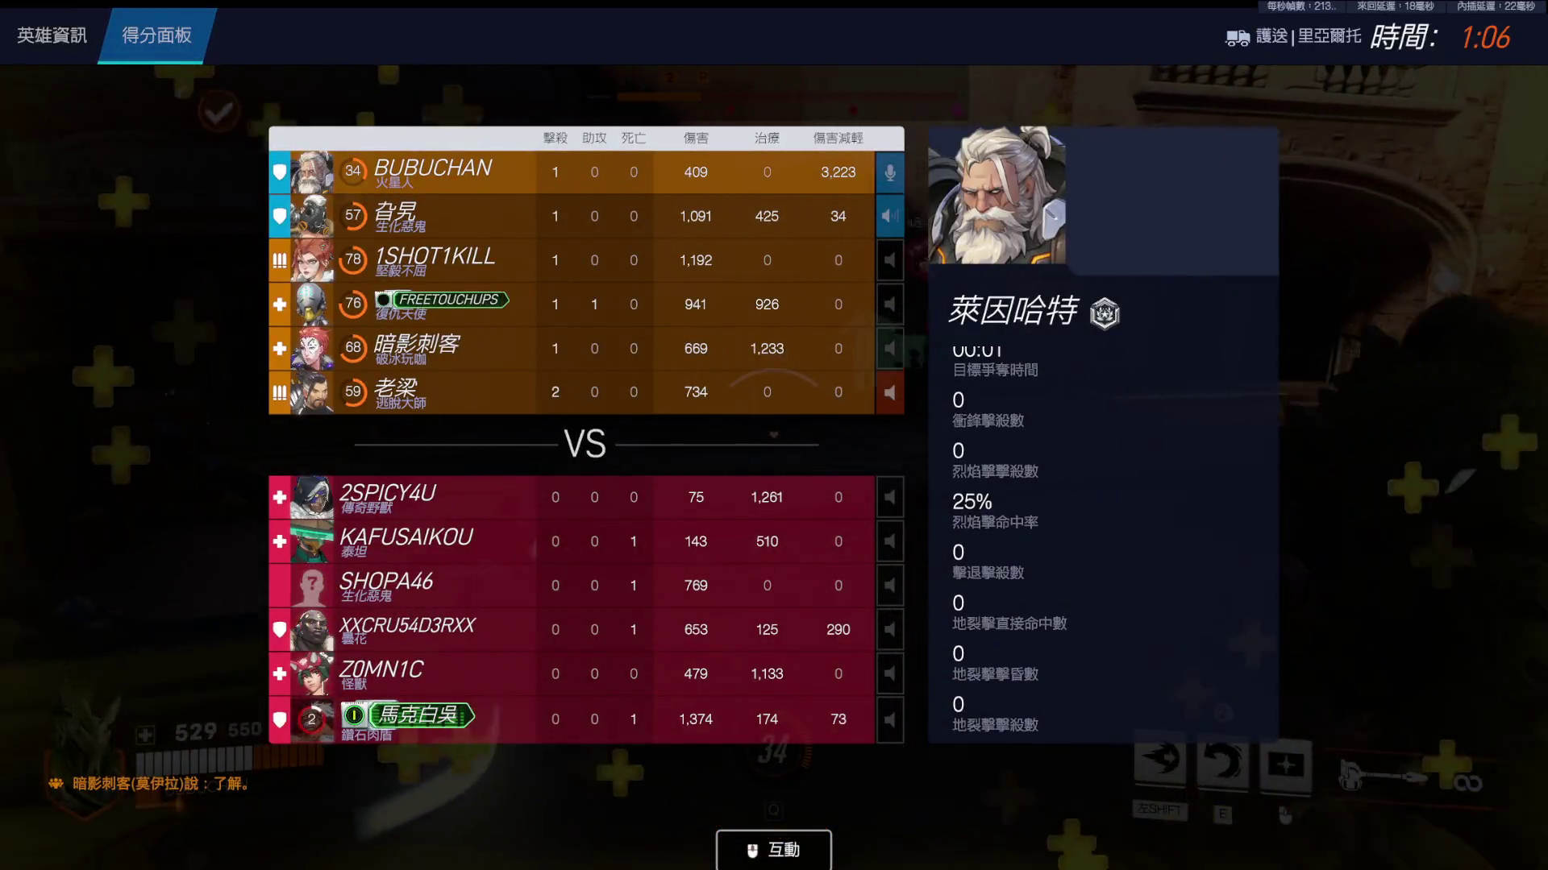
{"action": "key", "text": "Tab"}
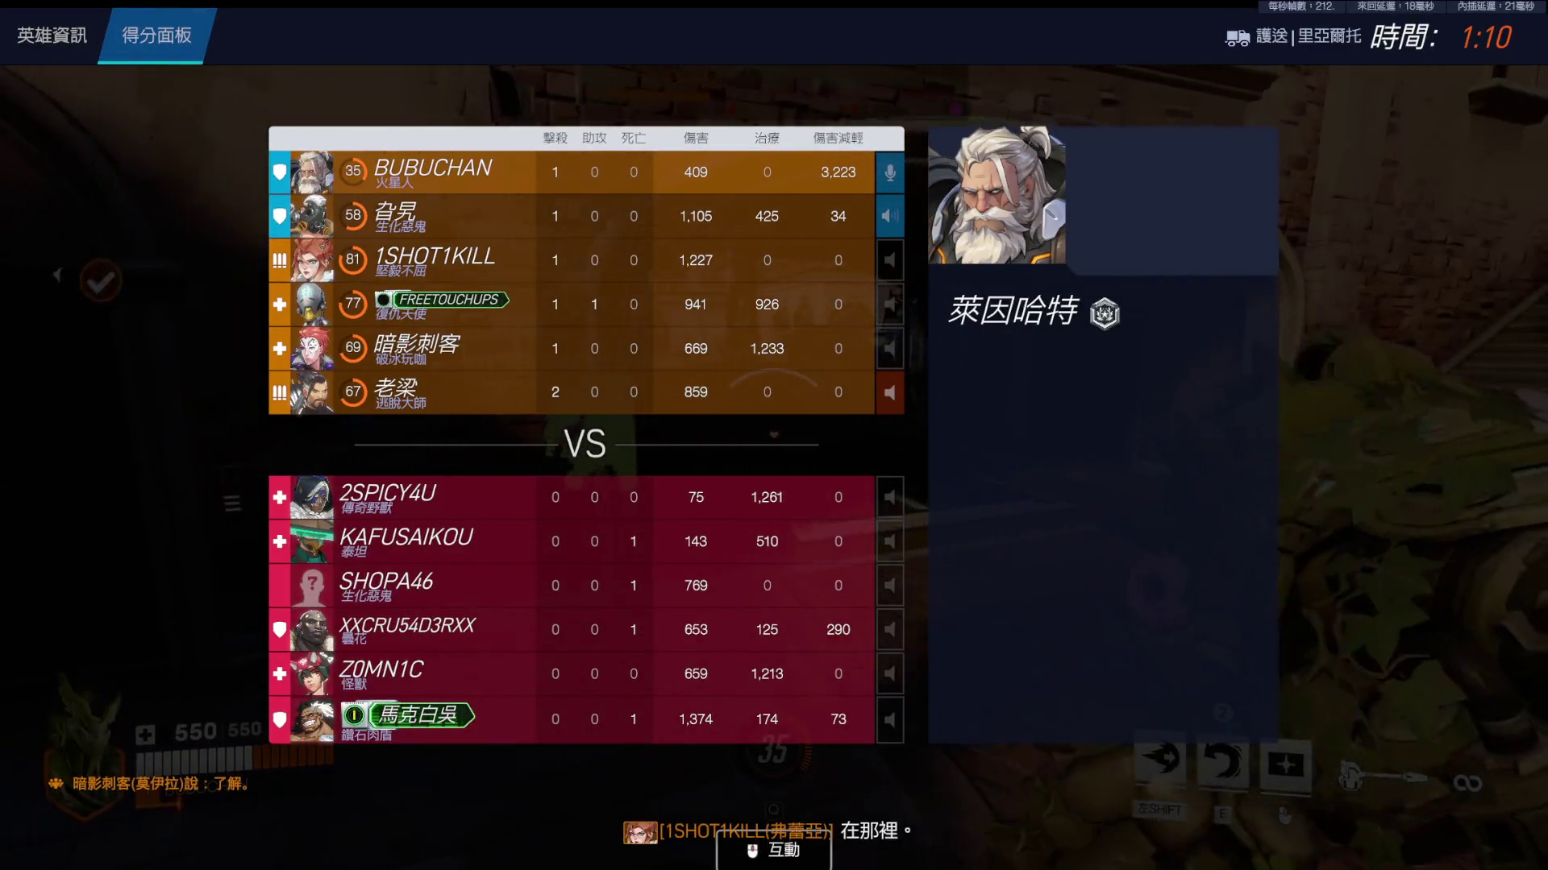
{"action": "key", "text": "Tab"}
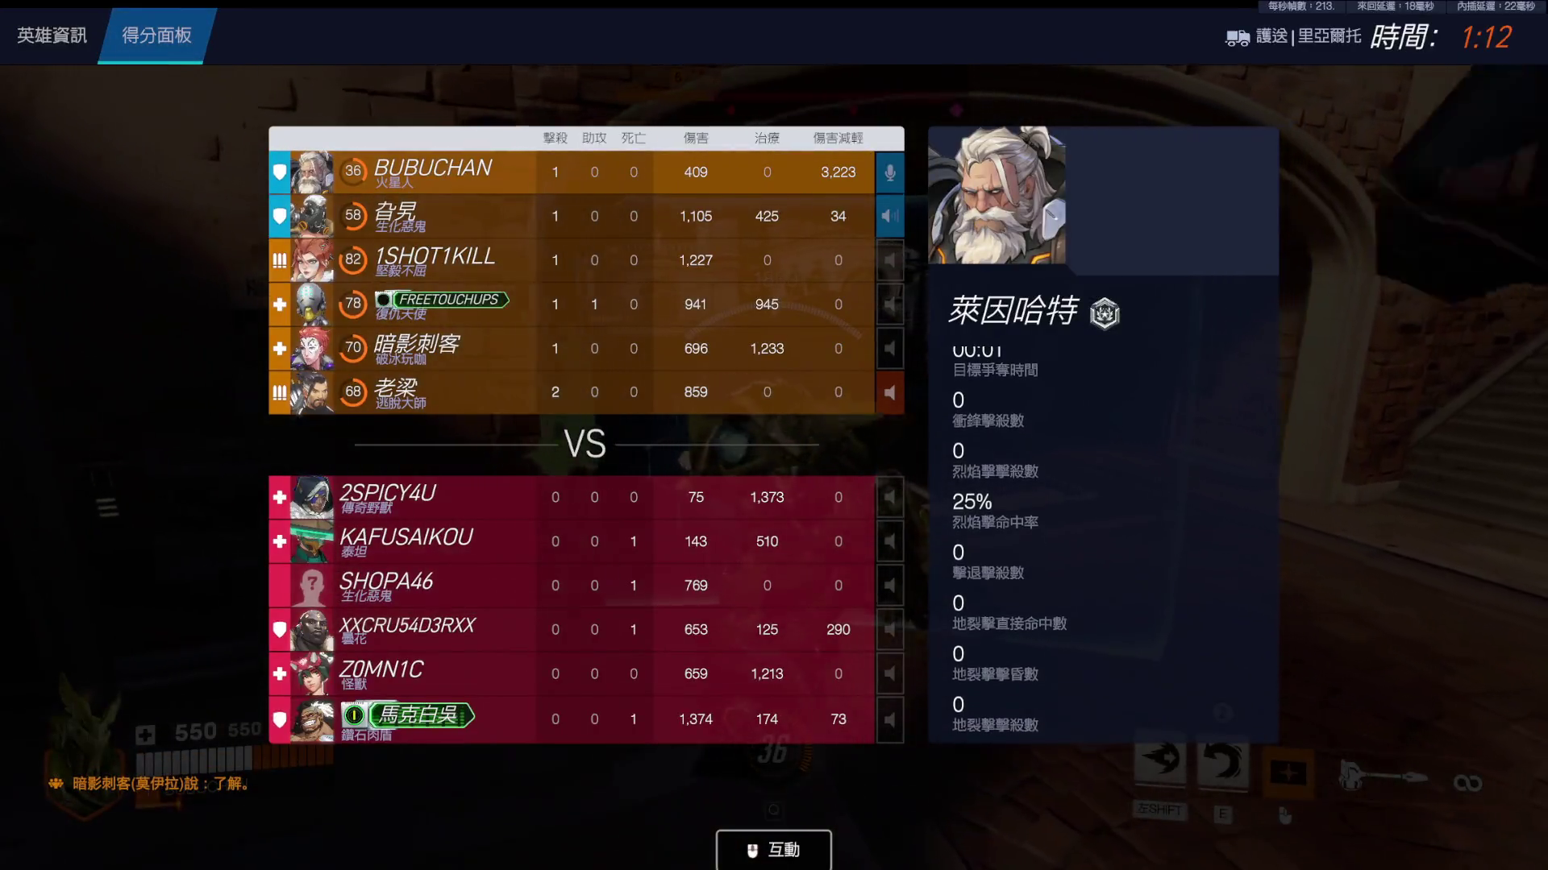
{"action": "key", "text": "Tab"}
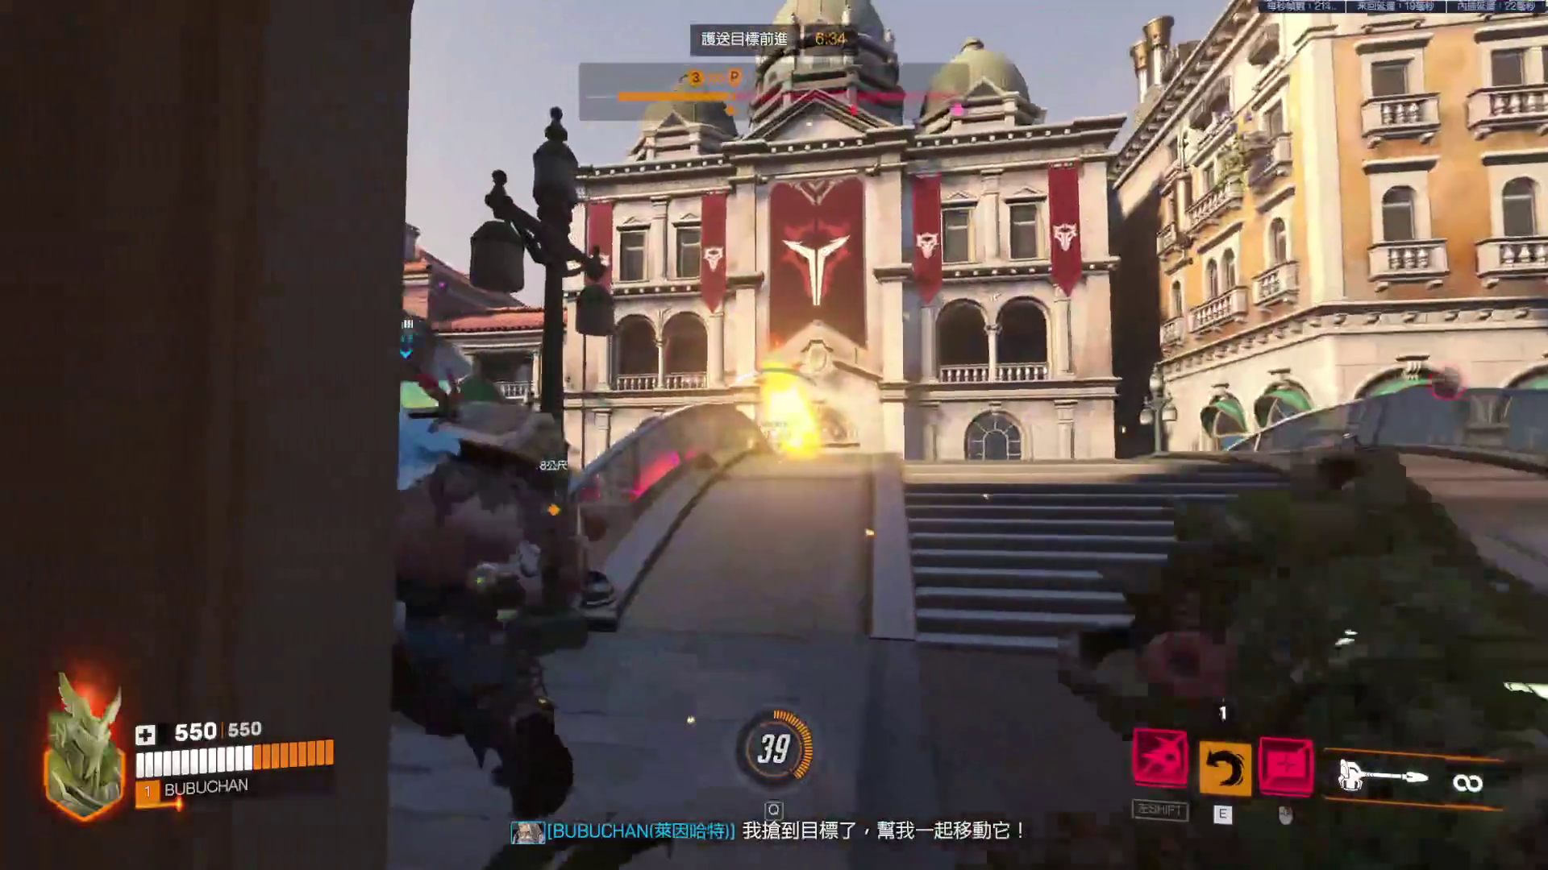
- Fire Strike the enemies twice, attack in the new street and block damage until the disconnect
{"action": "key", "text": "e"}
{"action": "key", "text": "e"}
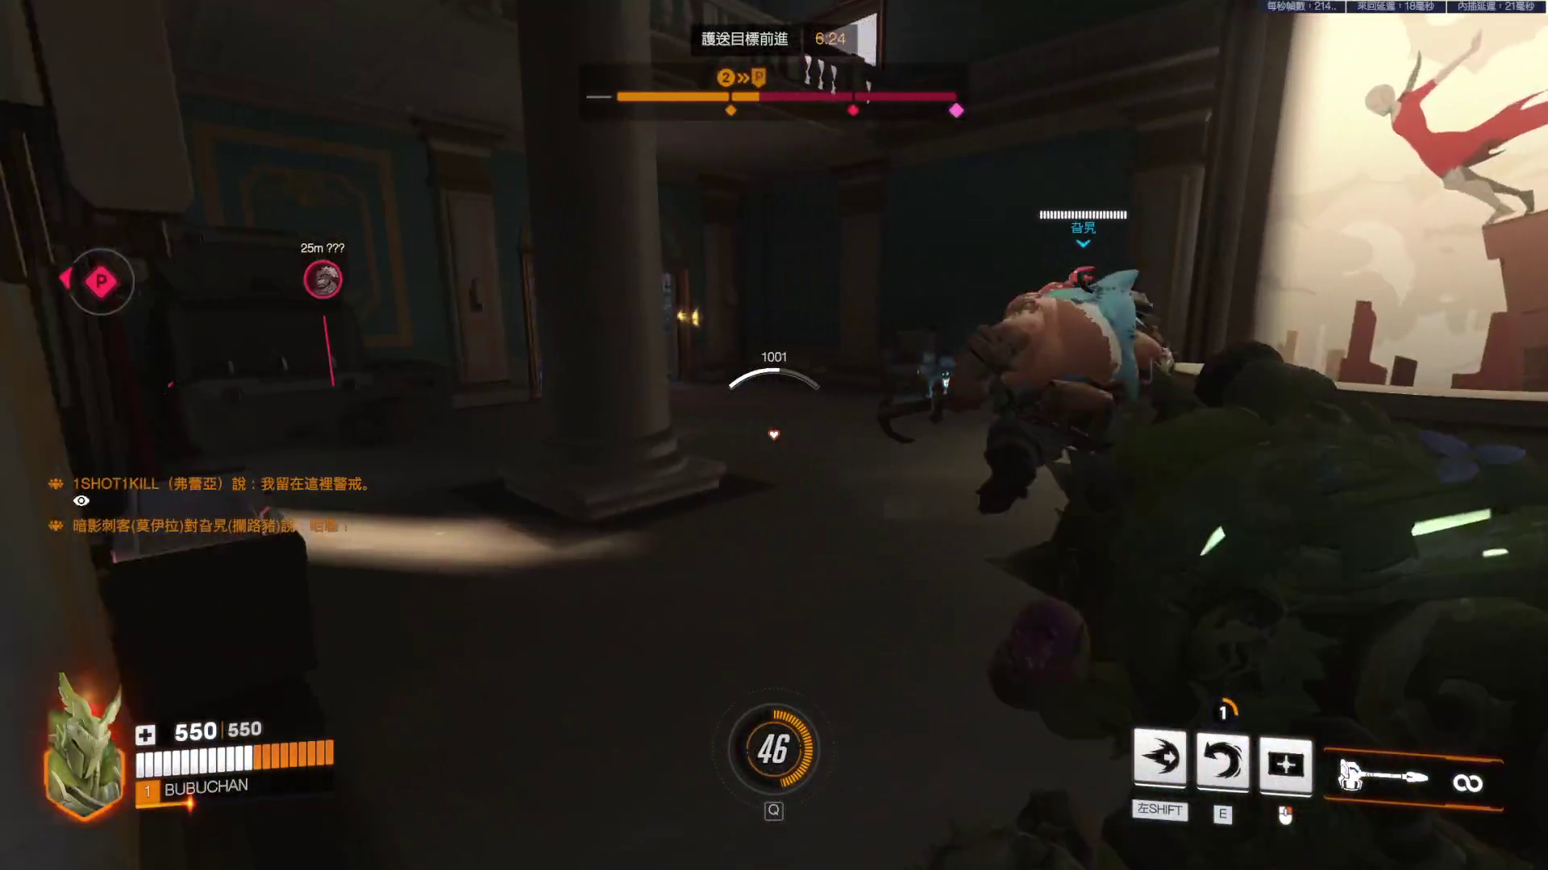
{"action": "key", "text": "e"}
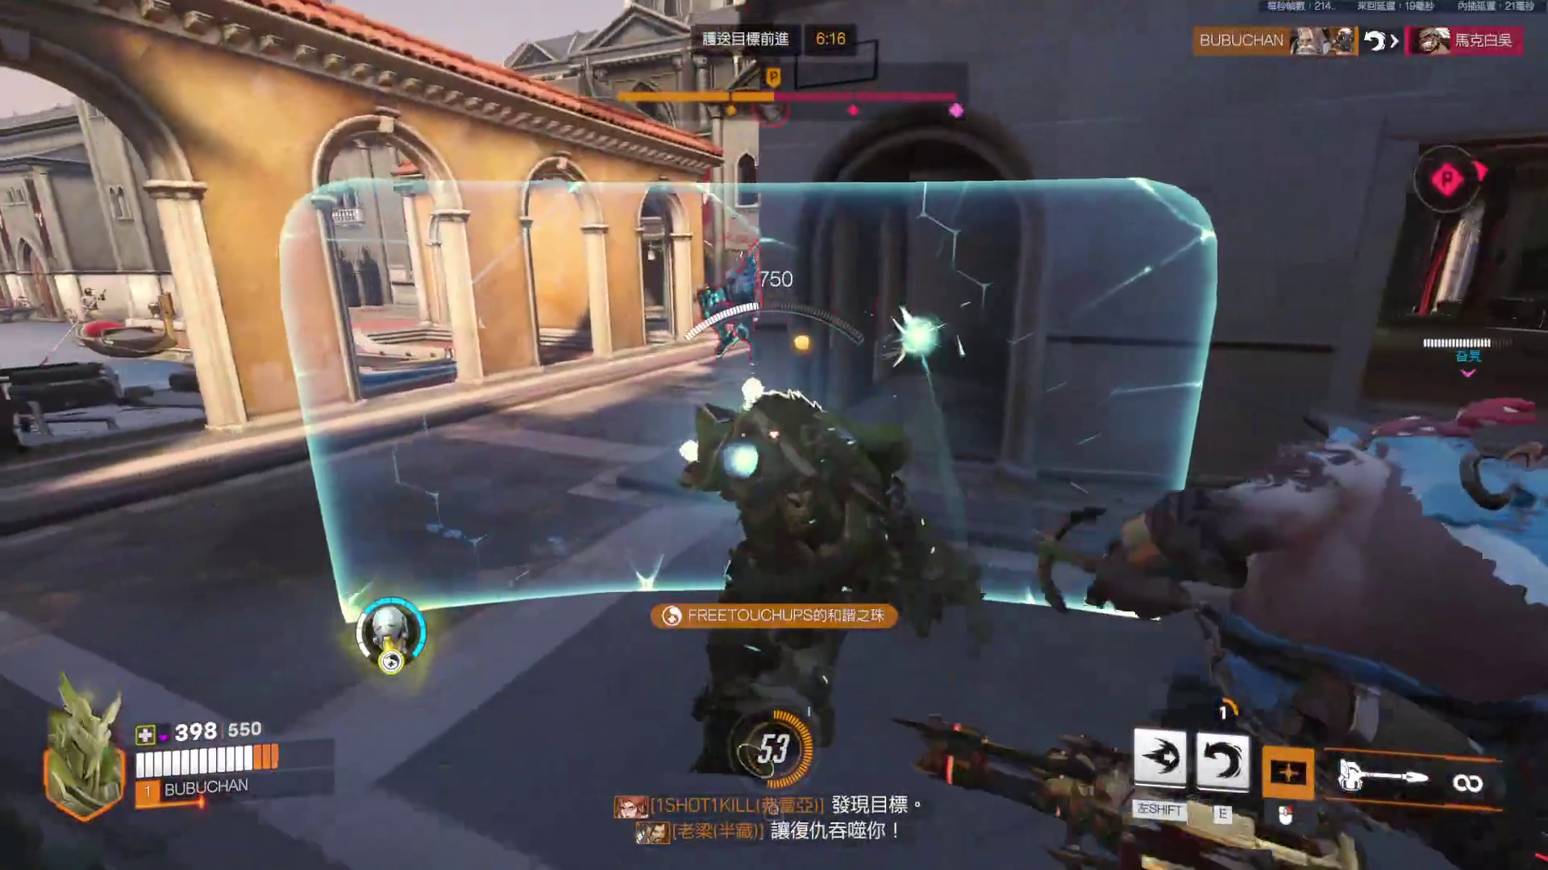
{"action": "left_click", "coordinate": [667, 512]}
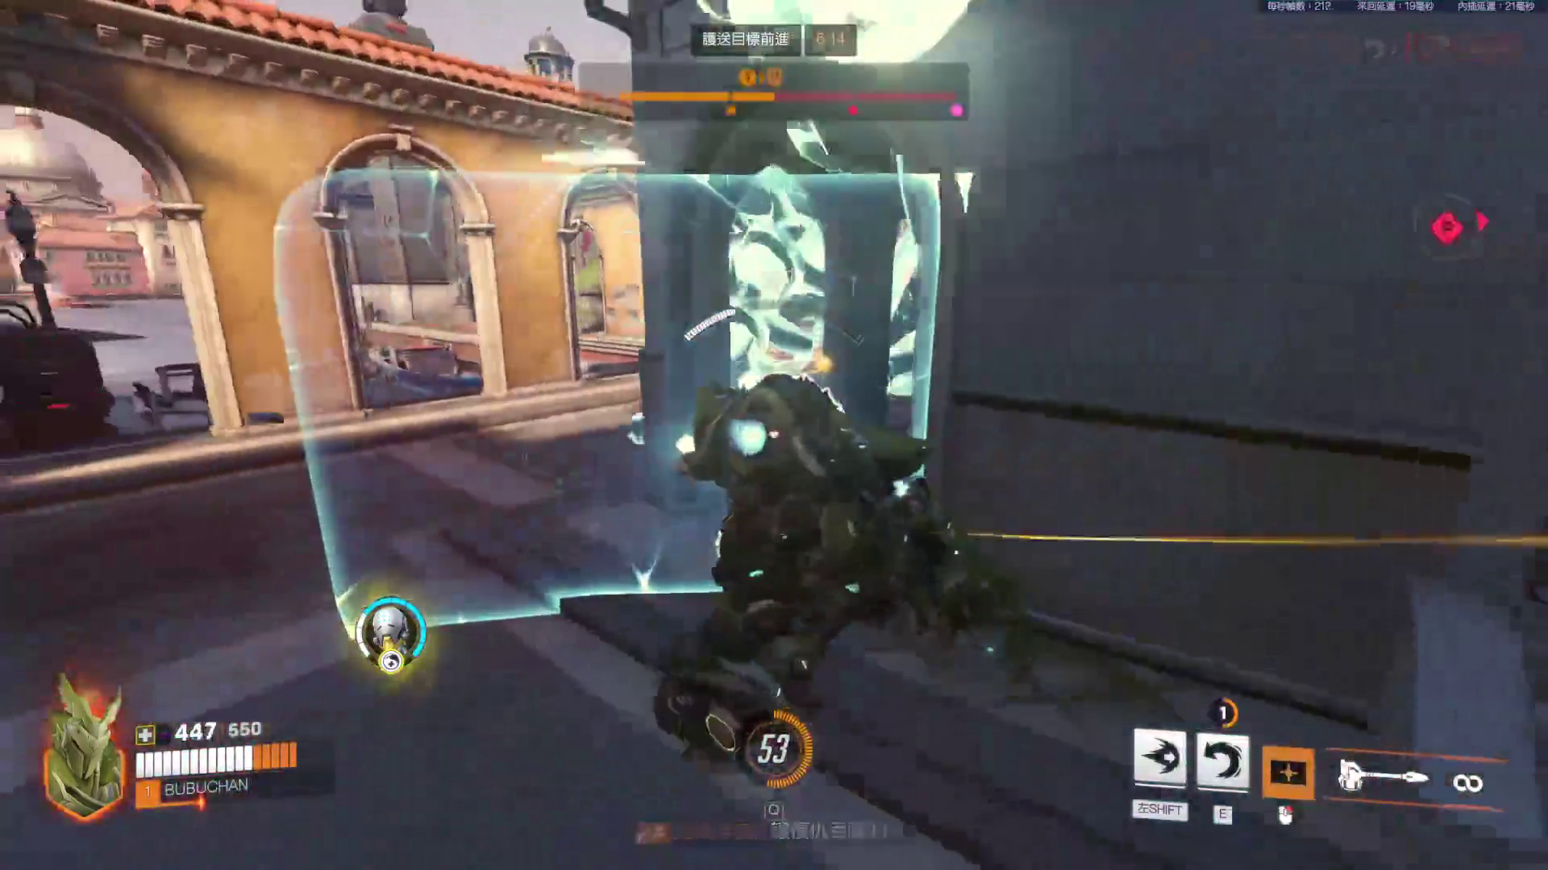
{"action": "right_click", "coordinate": [667, 511]}
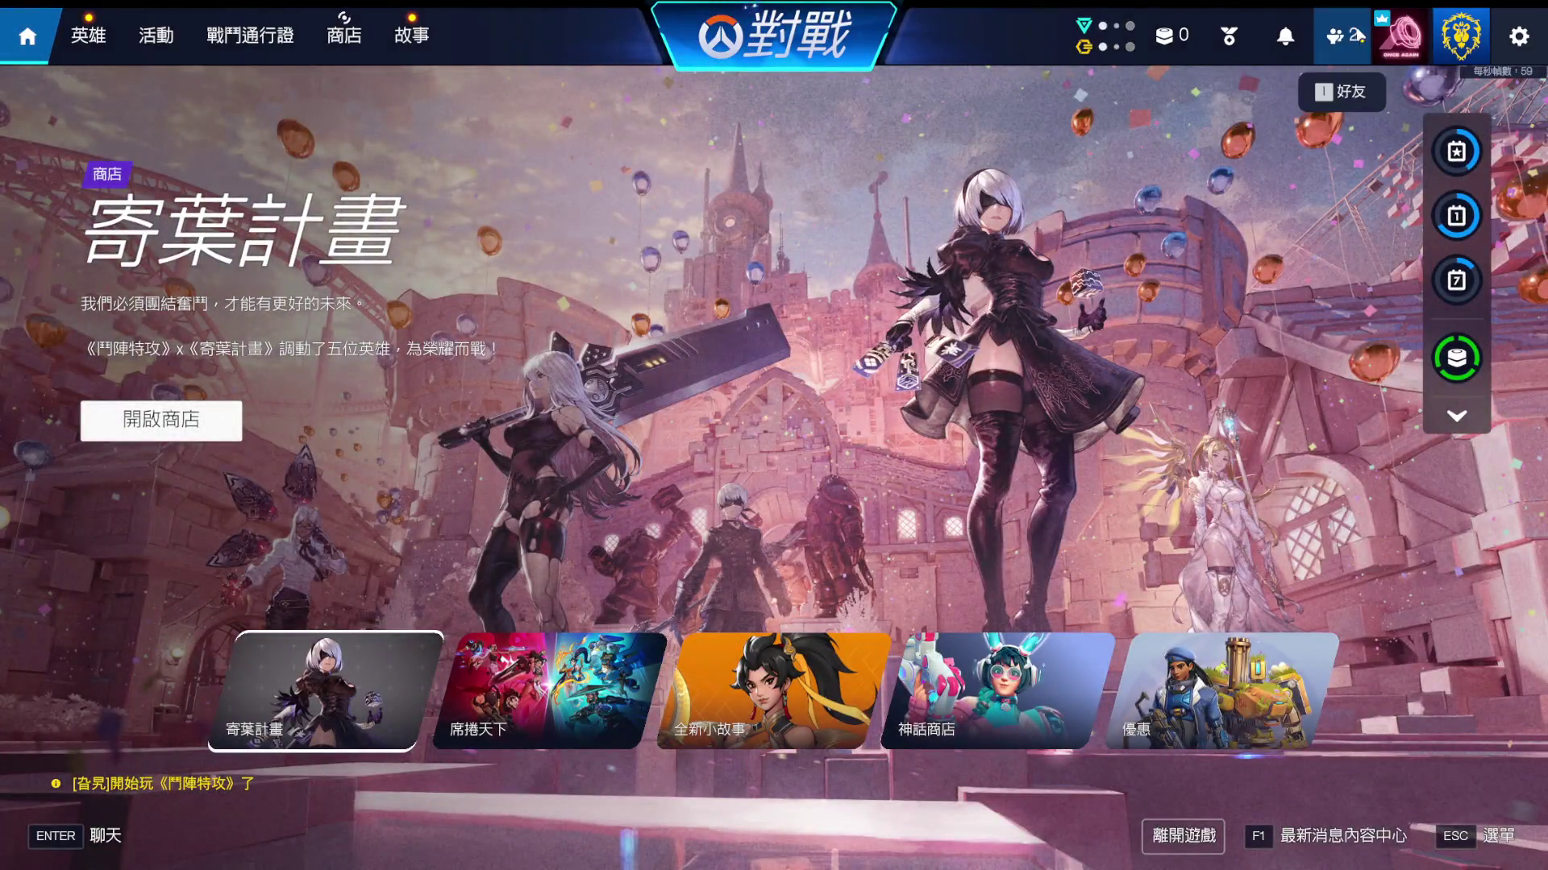
- Check the friends list and Events page, rejoin as spectator, view the scoreboard and bring up the main menu
{"action": "left_click", "coordinate": [1353, 37]}
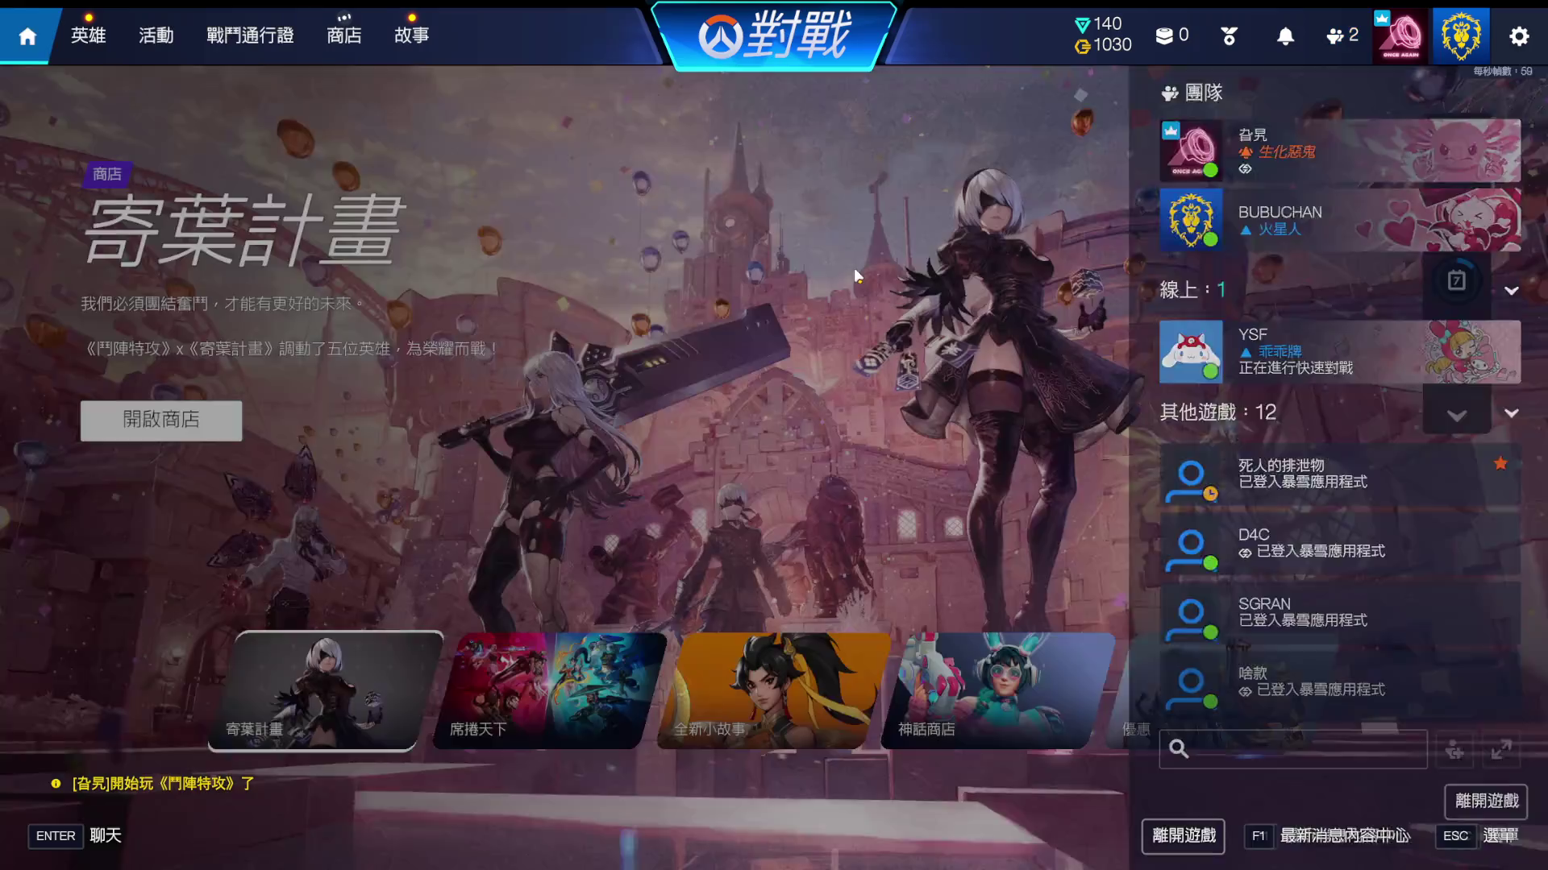
{"action": "left_click", "coordinate": [853, 267]}
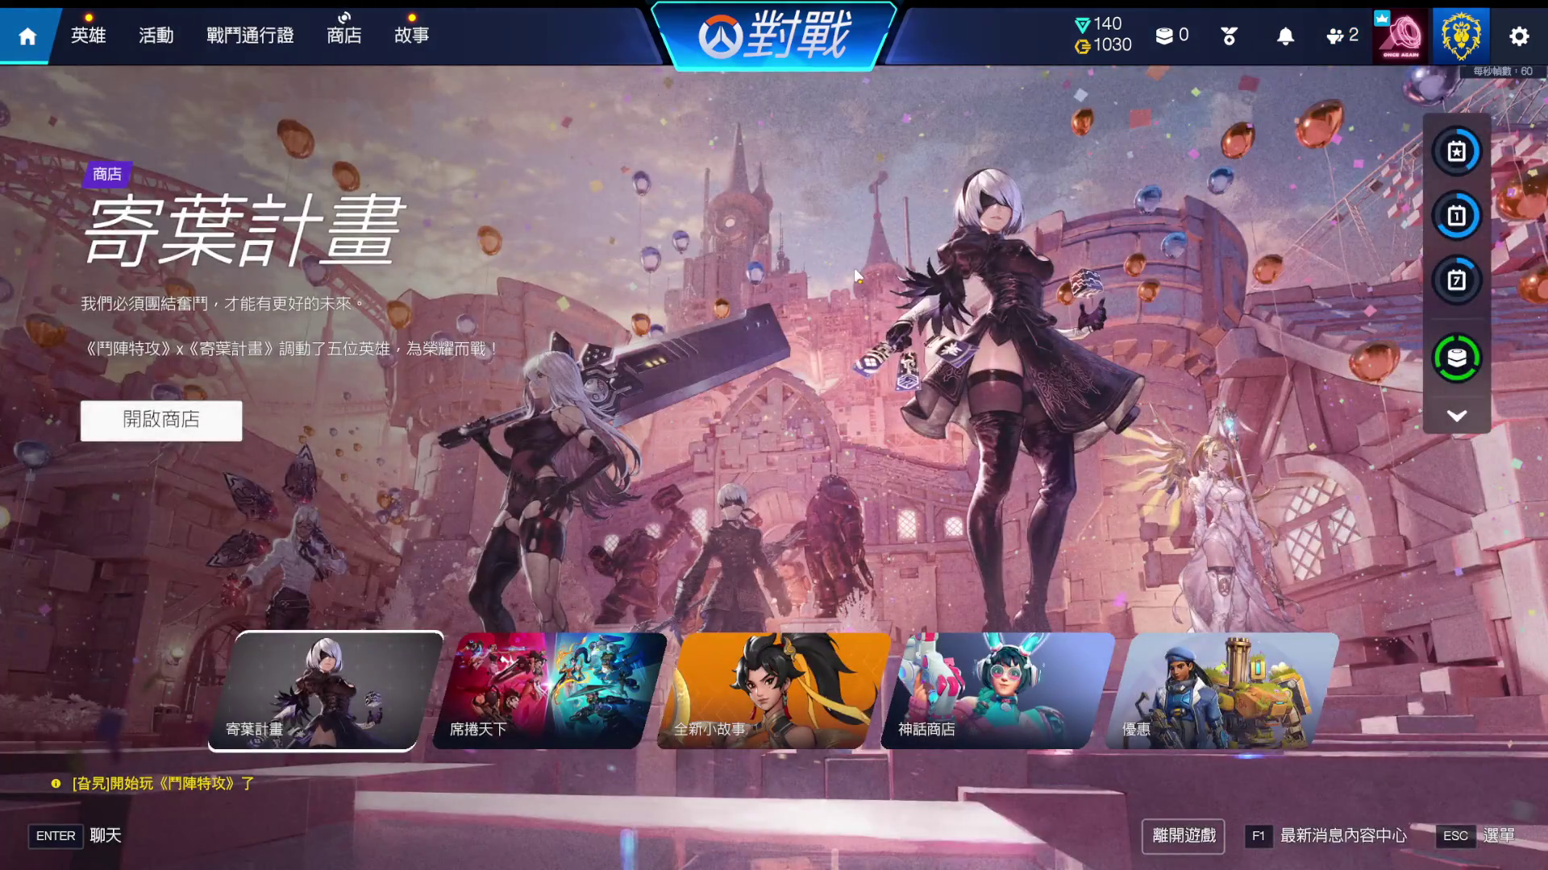
{"action": "left_click", "coordinate": [156, 36]}
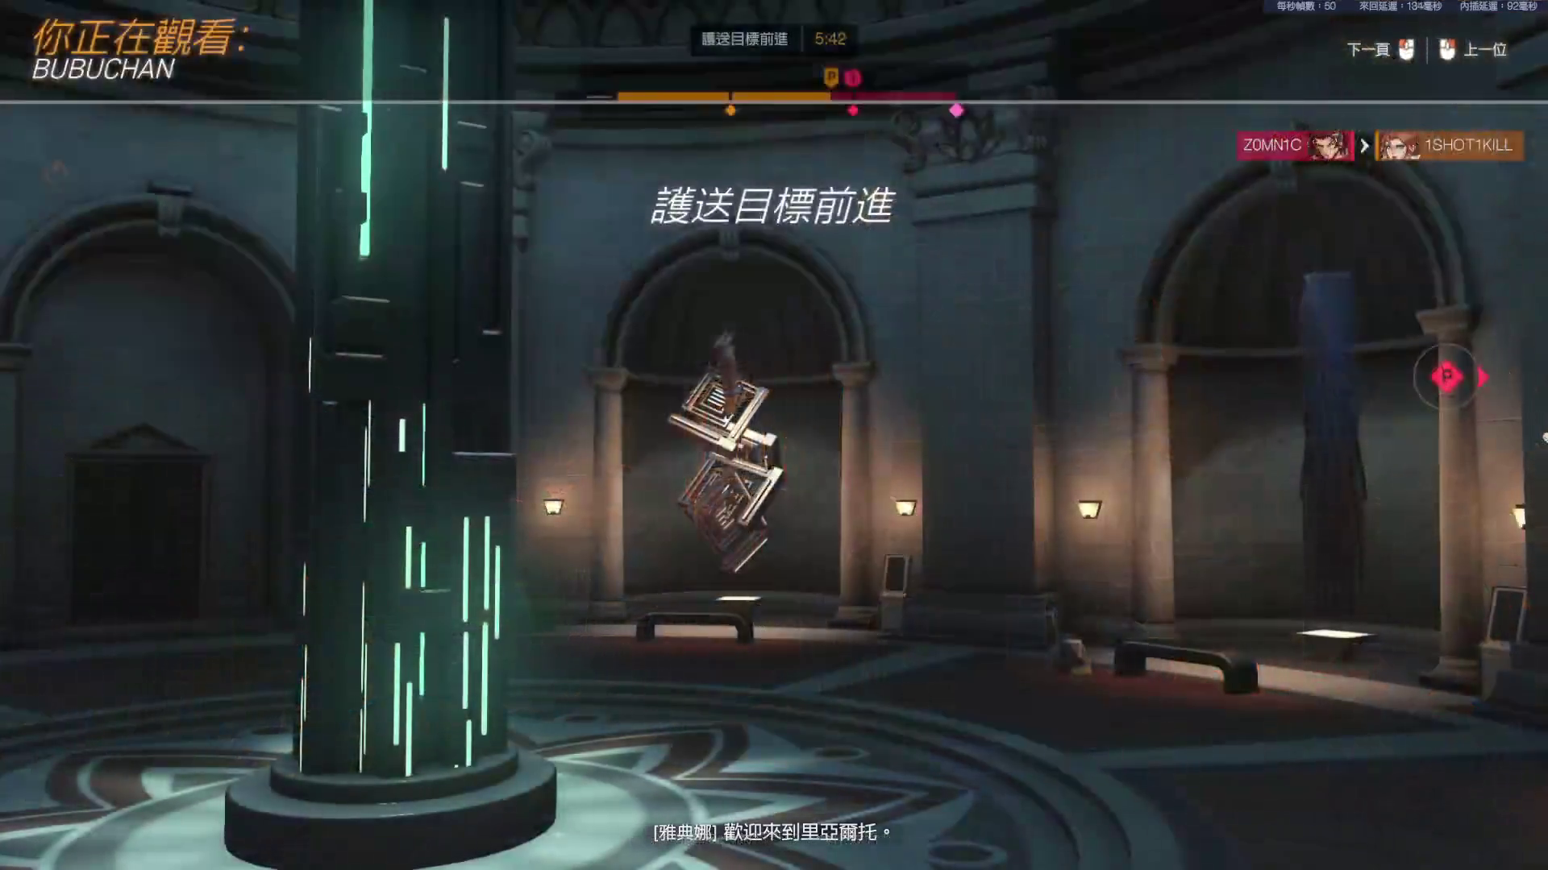
{"action": "key", "text": "Tab"}
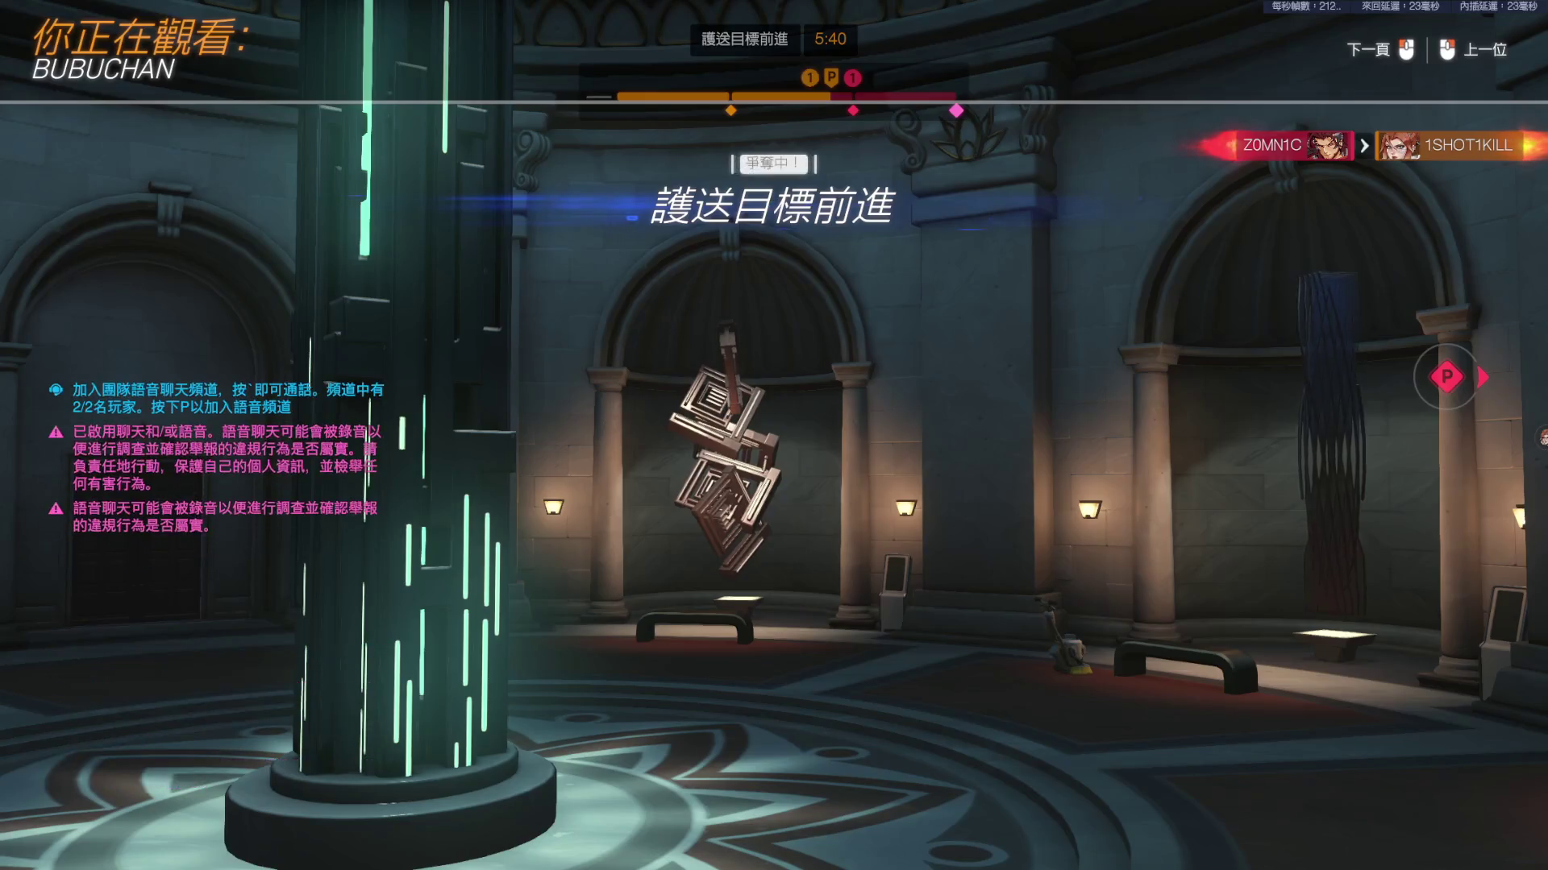
{"action": "key", "text": "Escape"}
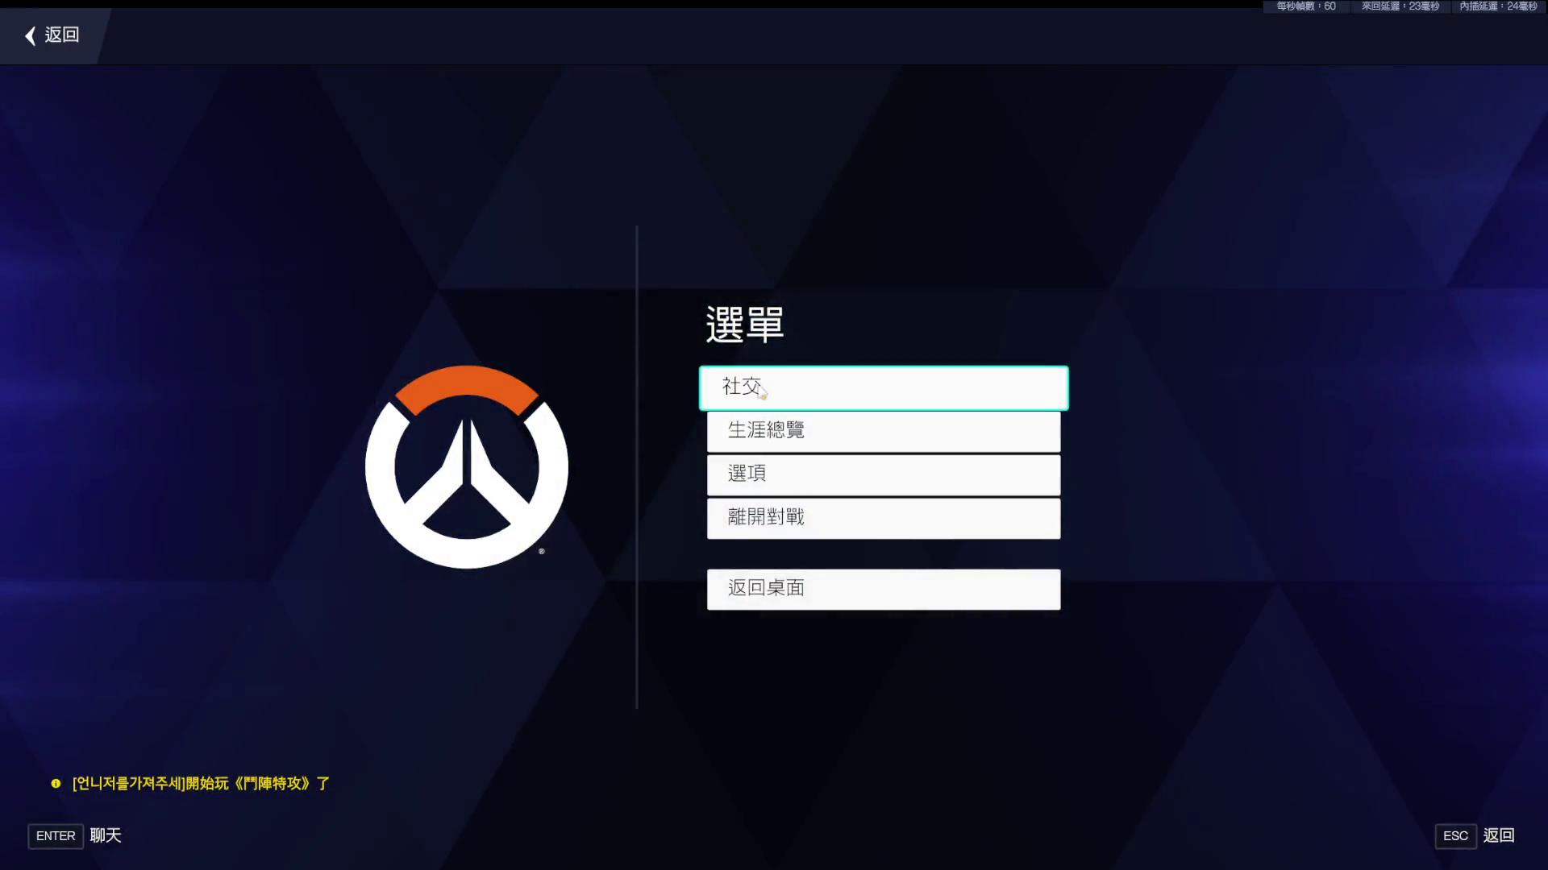
- Peek into the game options and career profile, then back out to resume spectating
{"action": "left_click", "coordinate": [770, 487]}
{"action": "key", "text": "Escape"}
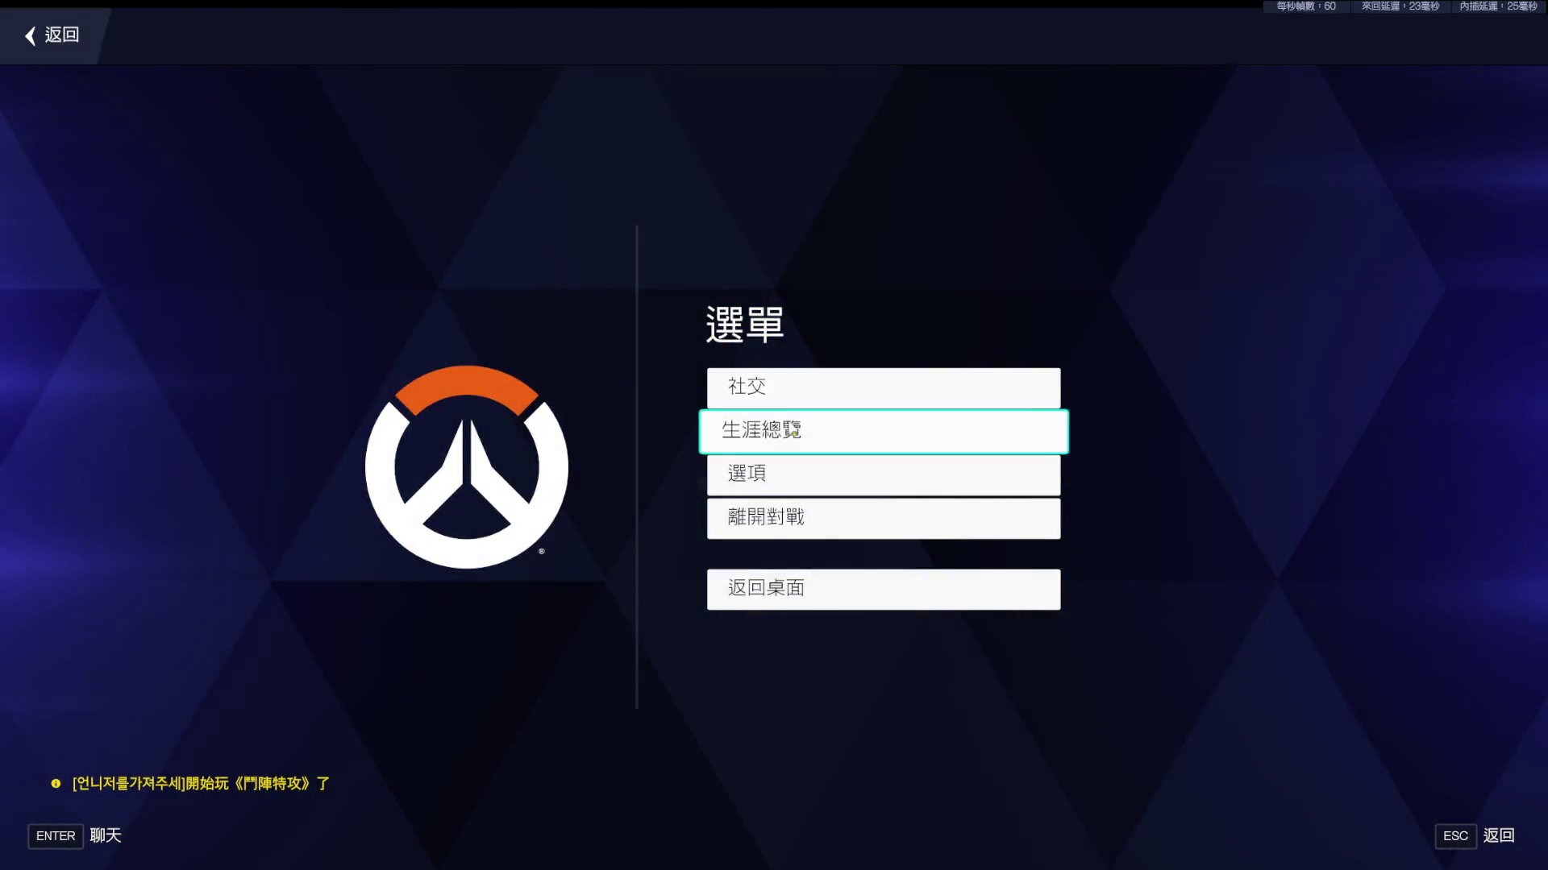
{"action": "left_click", "coordinate": [796, 432]}
{"action": "key", "text": "Escape"}
{"action": "key", "text": "Escape"}
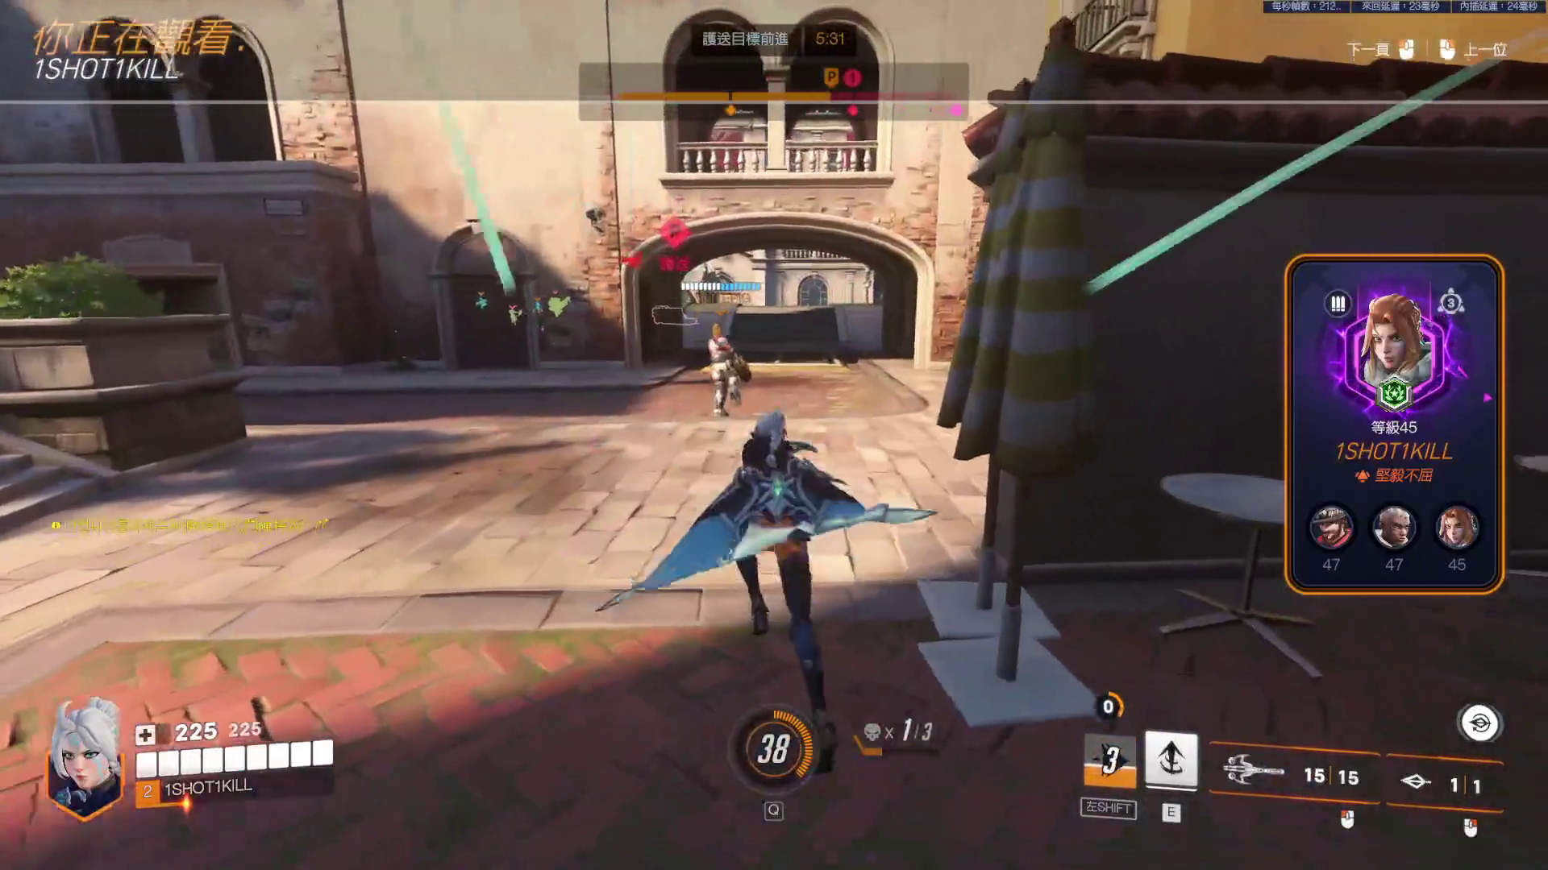
- Cycle forward and back through spectated players, settle on one, and show the full scoreboard
{"action": "key", "text": "Tab"}
{"action": "left_click", "coordinate": [774, 436]}
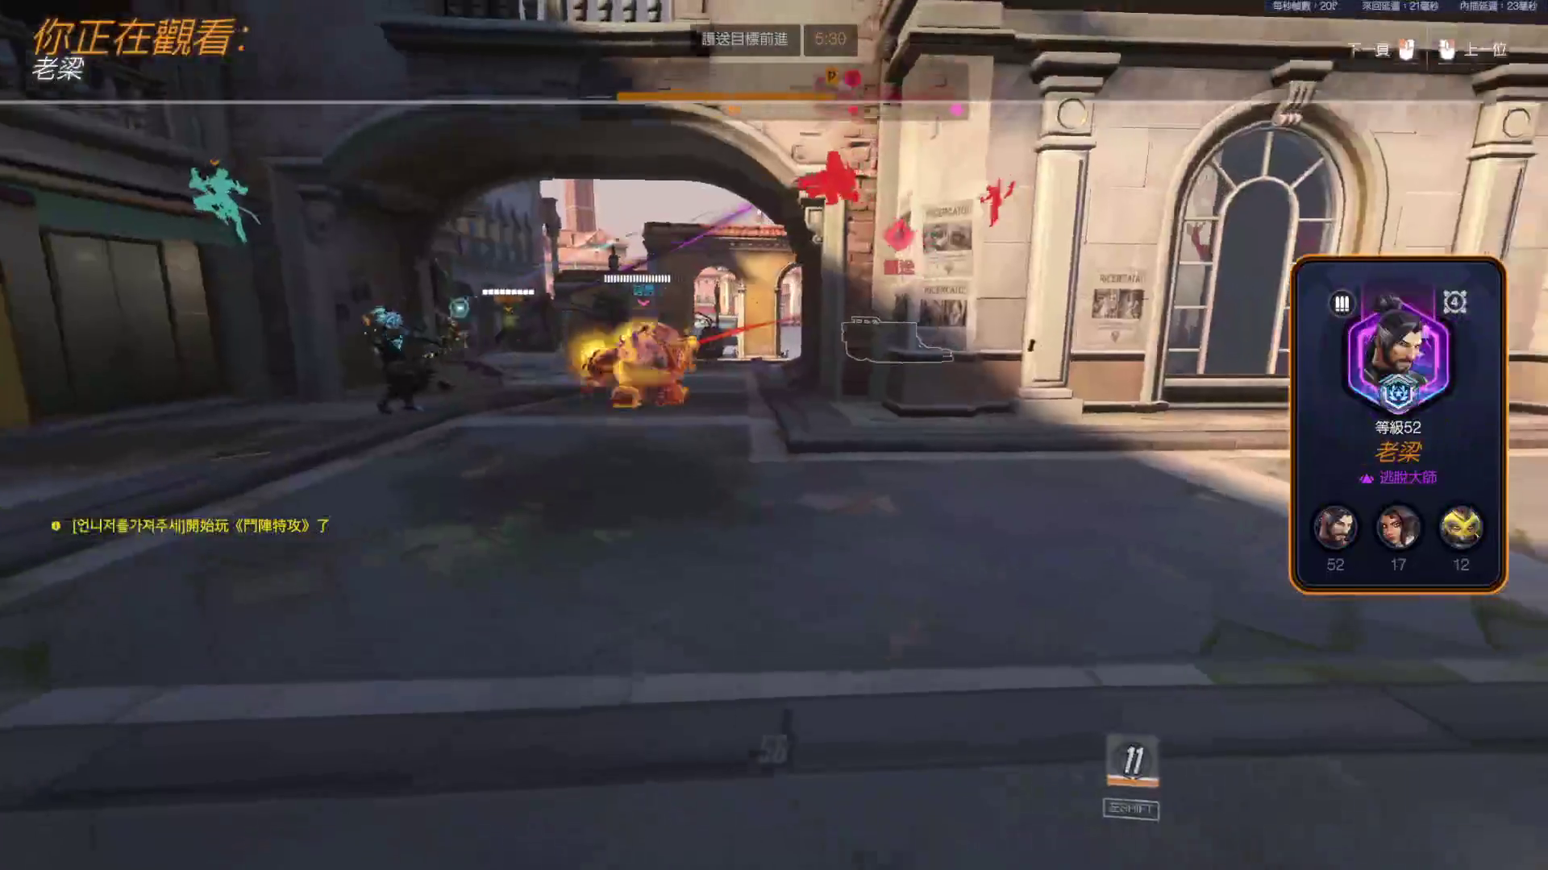
{"action": "left_click", "coordinate": [774, 436]}
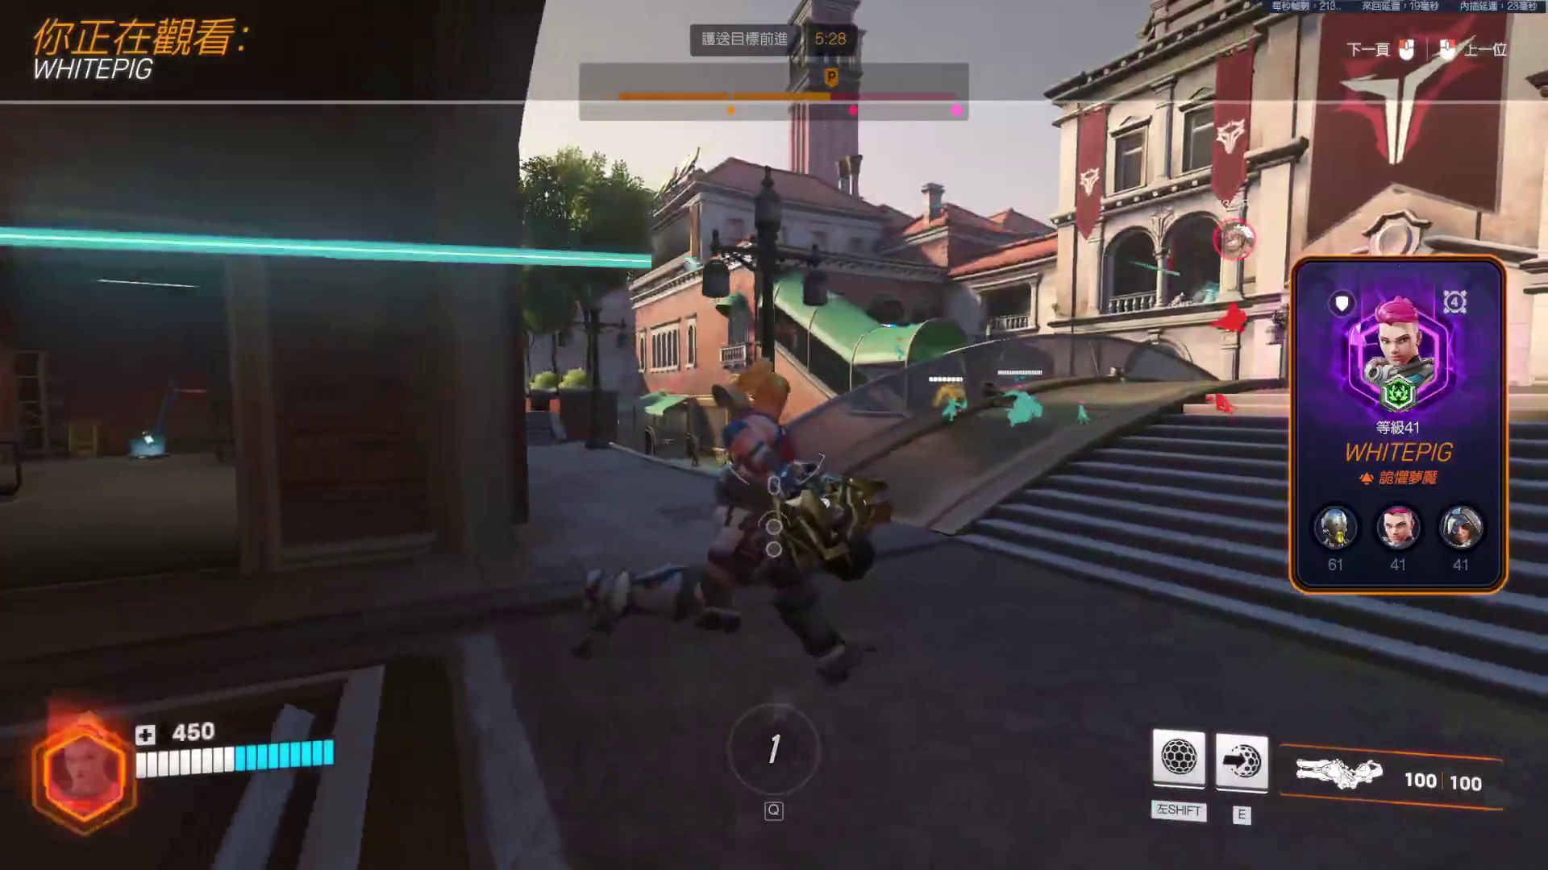
{"action": "left_click", "coordinate": [775, 435]}
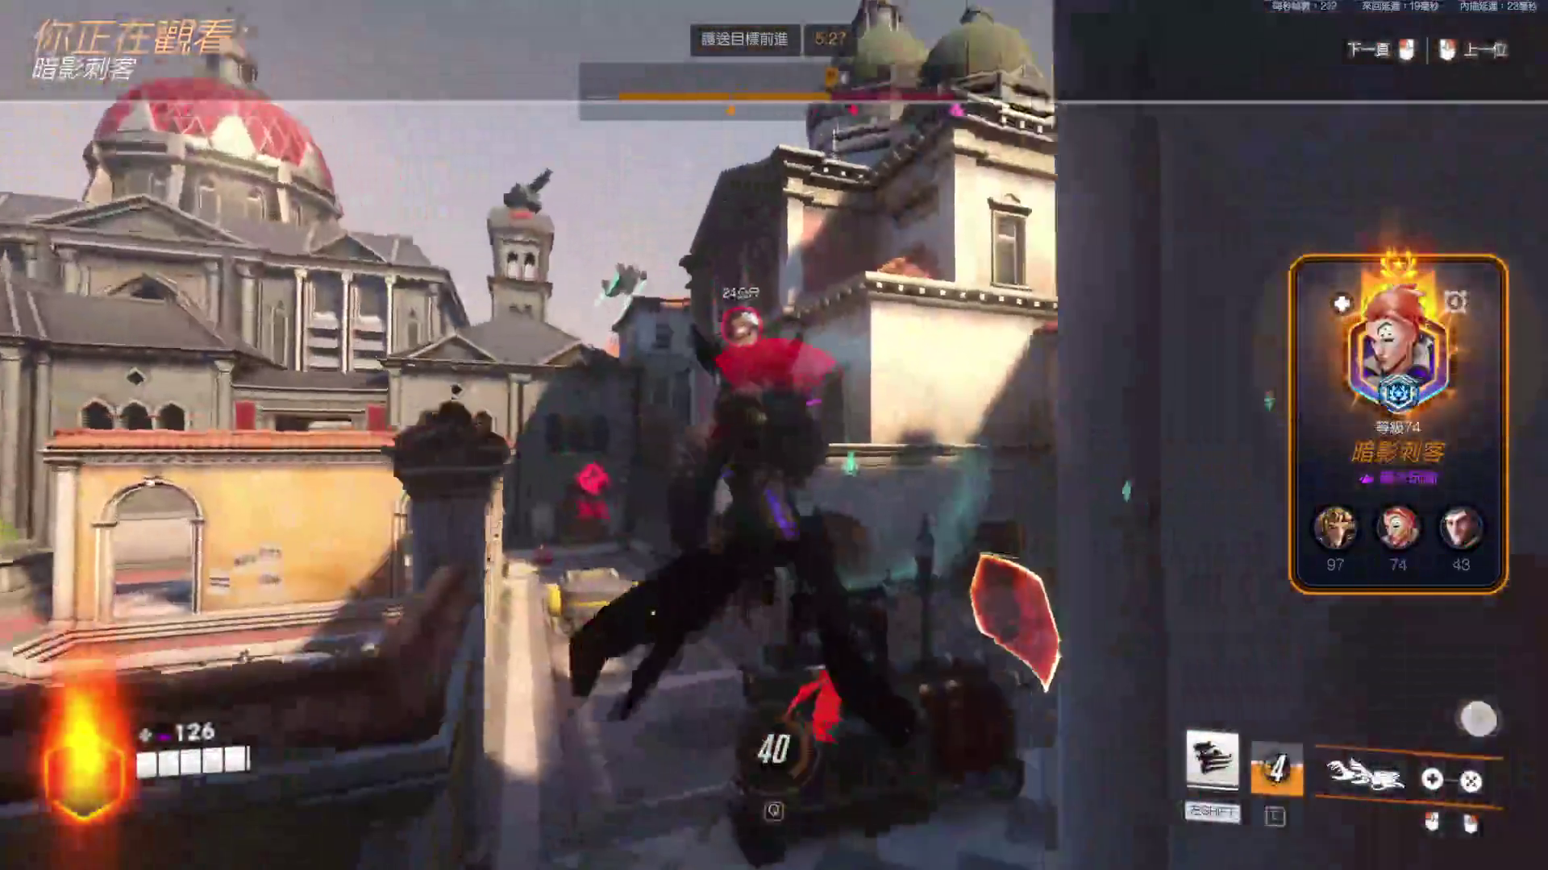
{"action": "left_click", "coordinate": [775, 435]}
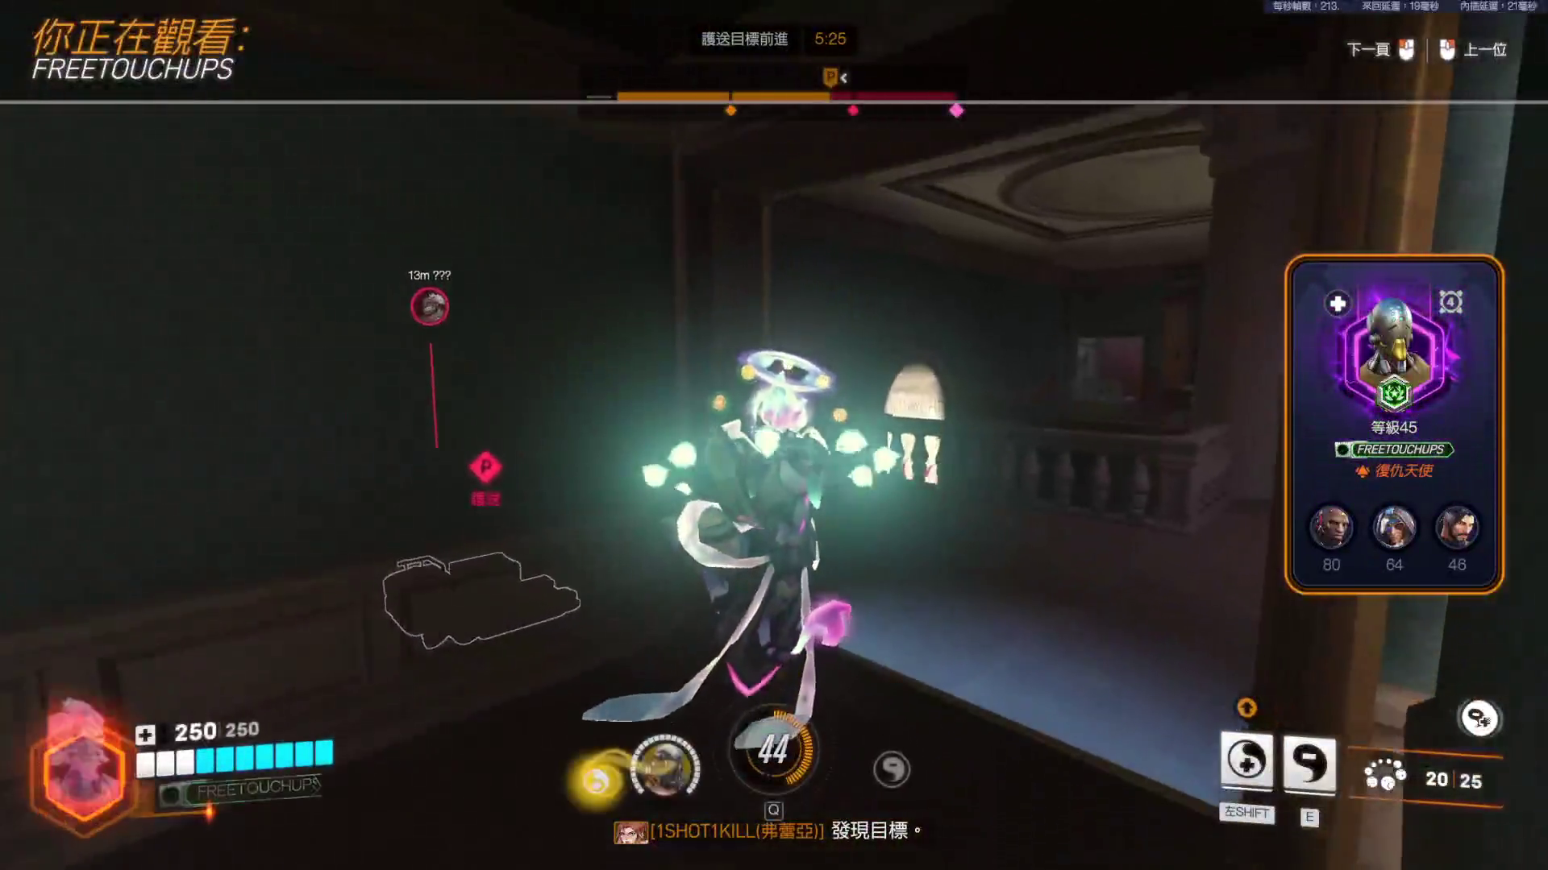
{"action": "right_click", "coordinate": [774, 436]}
{"action": "right_click", "coordinate": [774, 436]}
{"action": "left_click", "coordinate": [774, 435]}
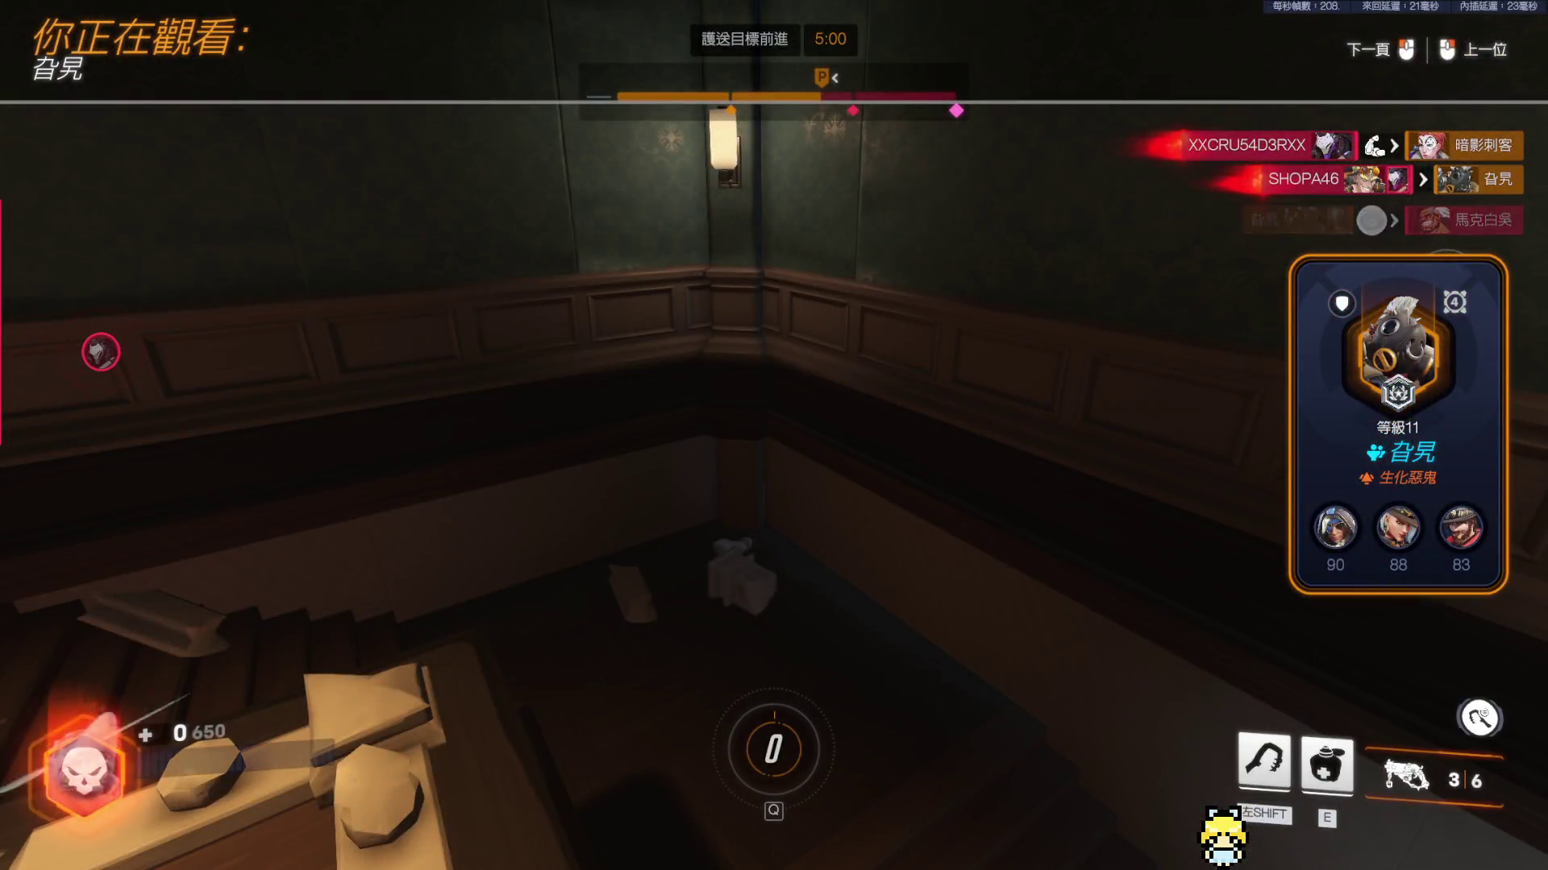
{"action": "key", "text": "Tab"}
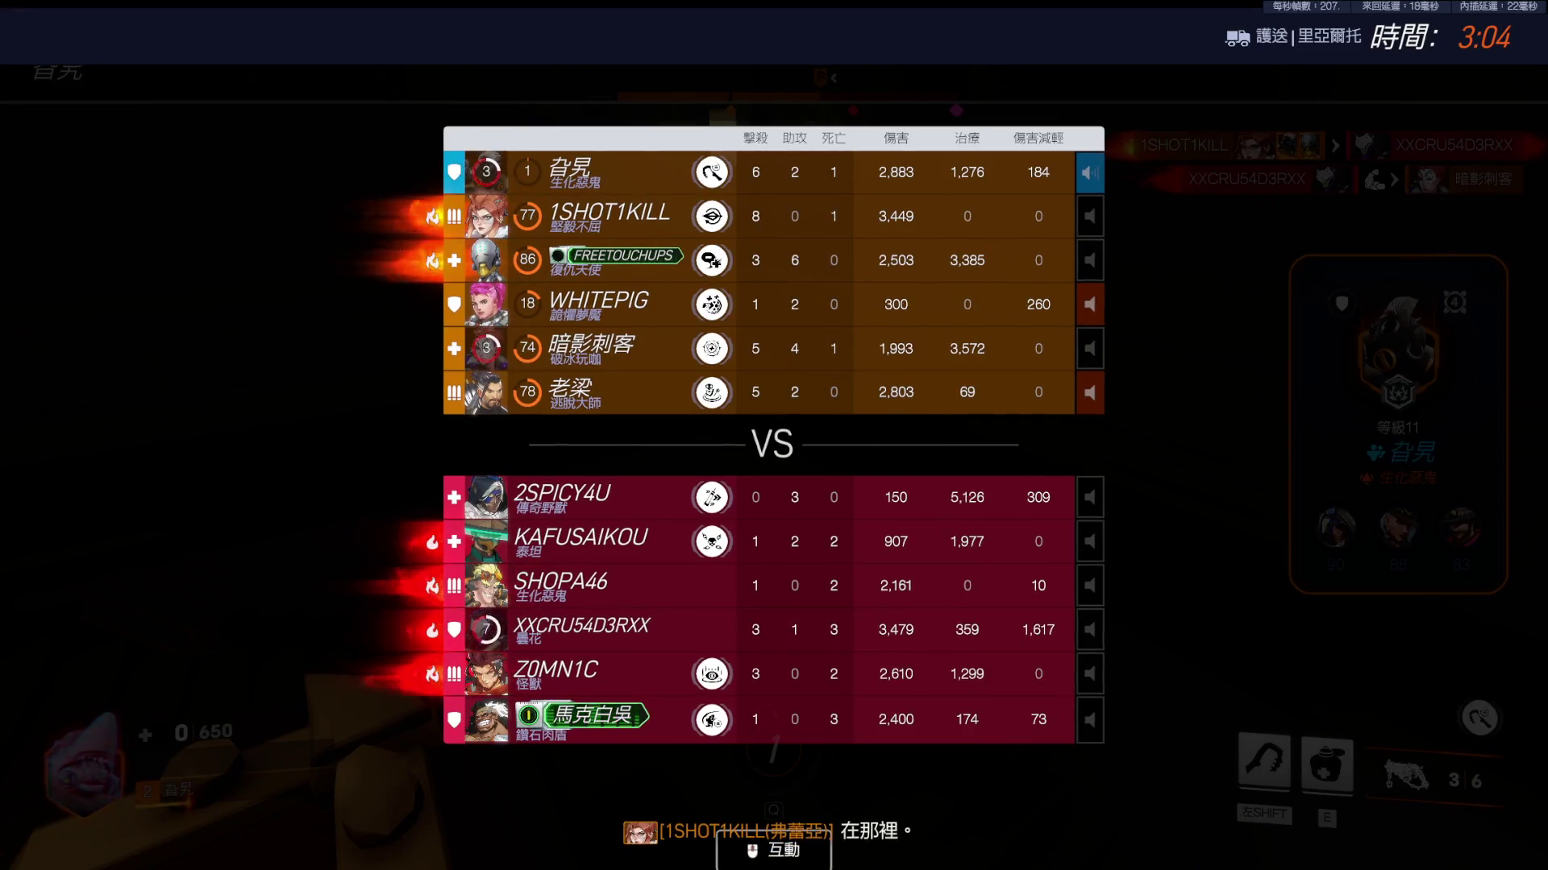
- Close the scoreboard, glance at it twice more, and return to the spectator view
{"action": "key", "text": "Tab"}
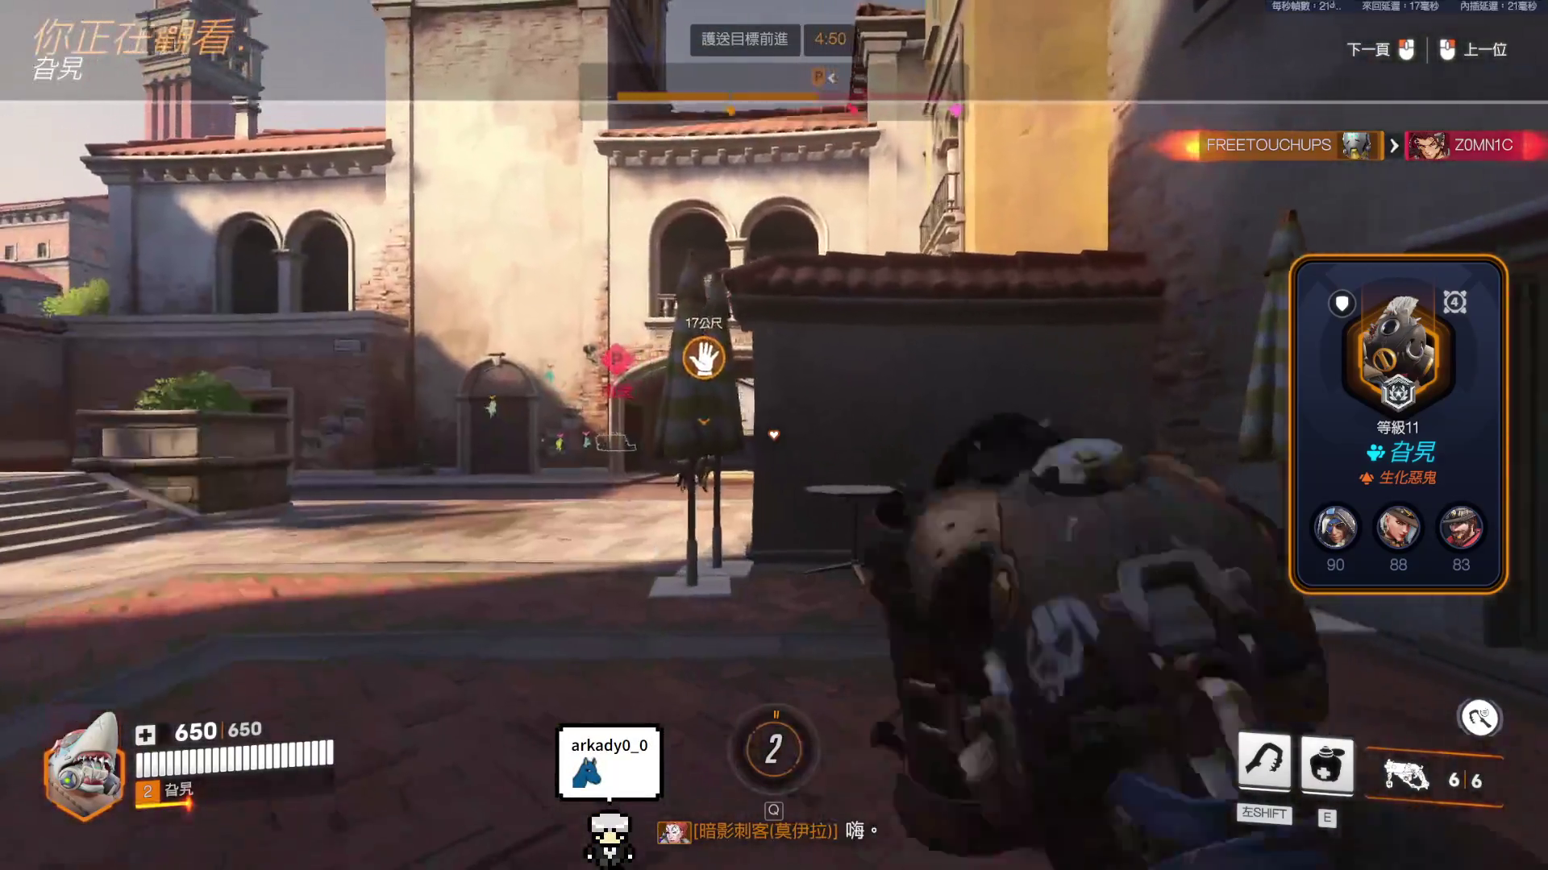
{"action": "key", "text": "Tab"}
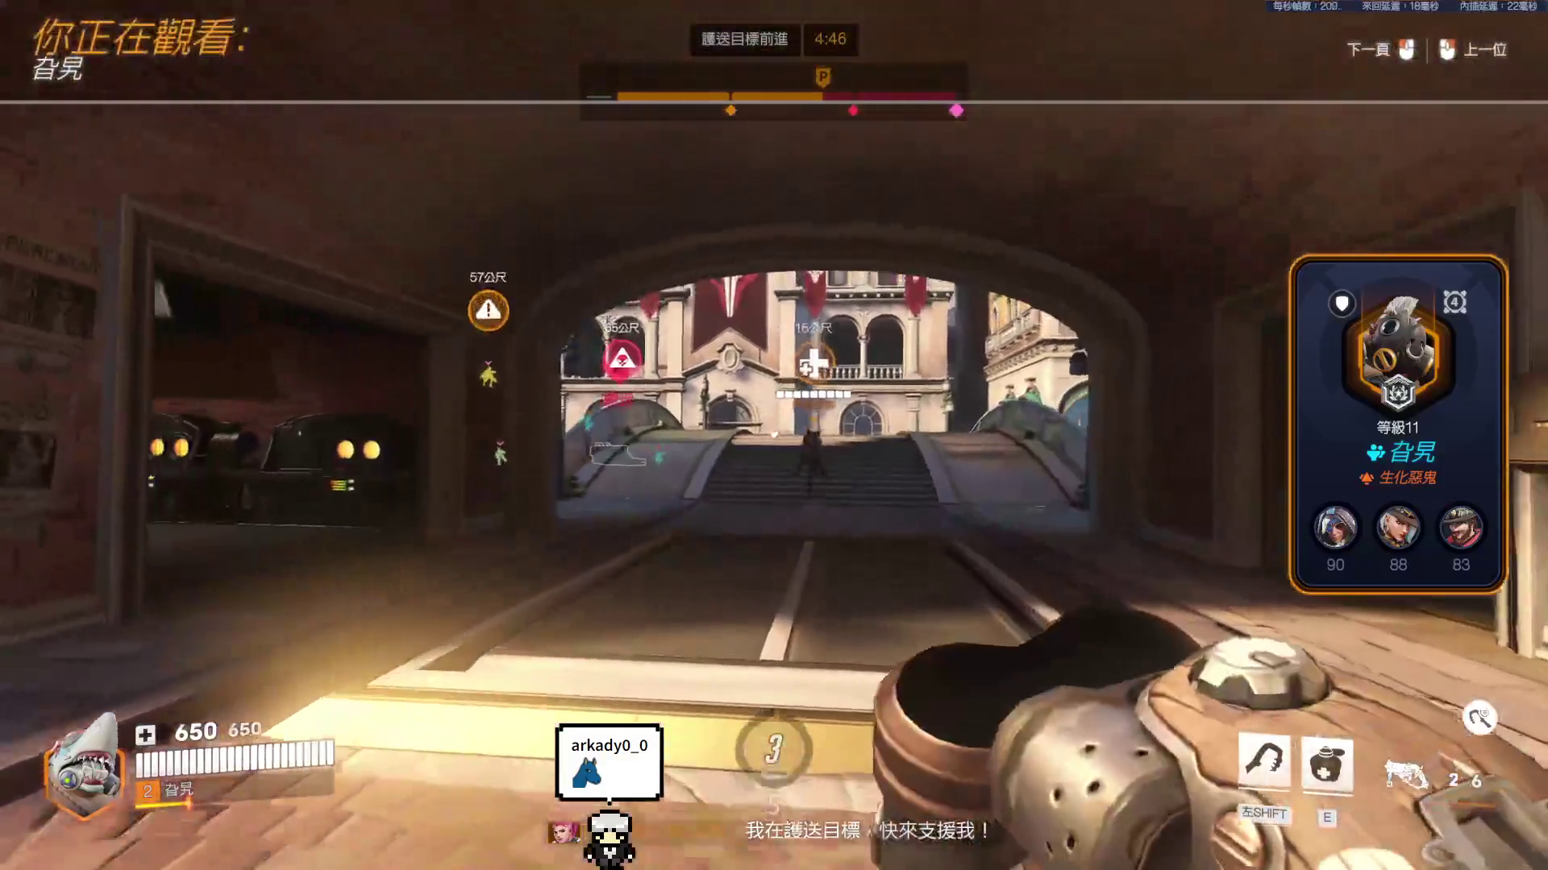
{"action": "key", "text": "Tab"}
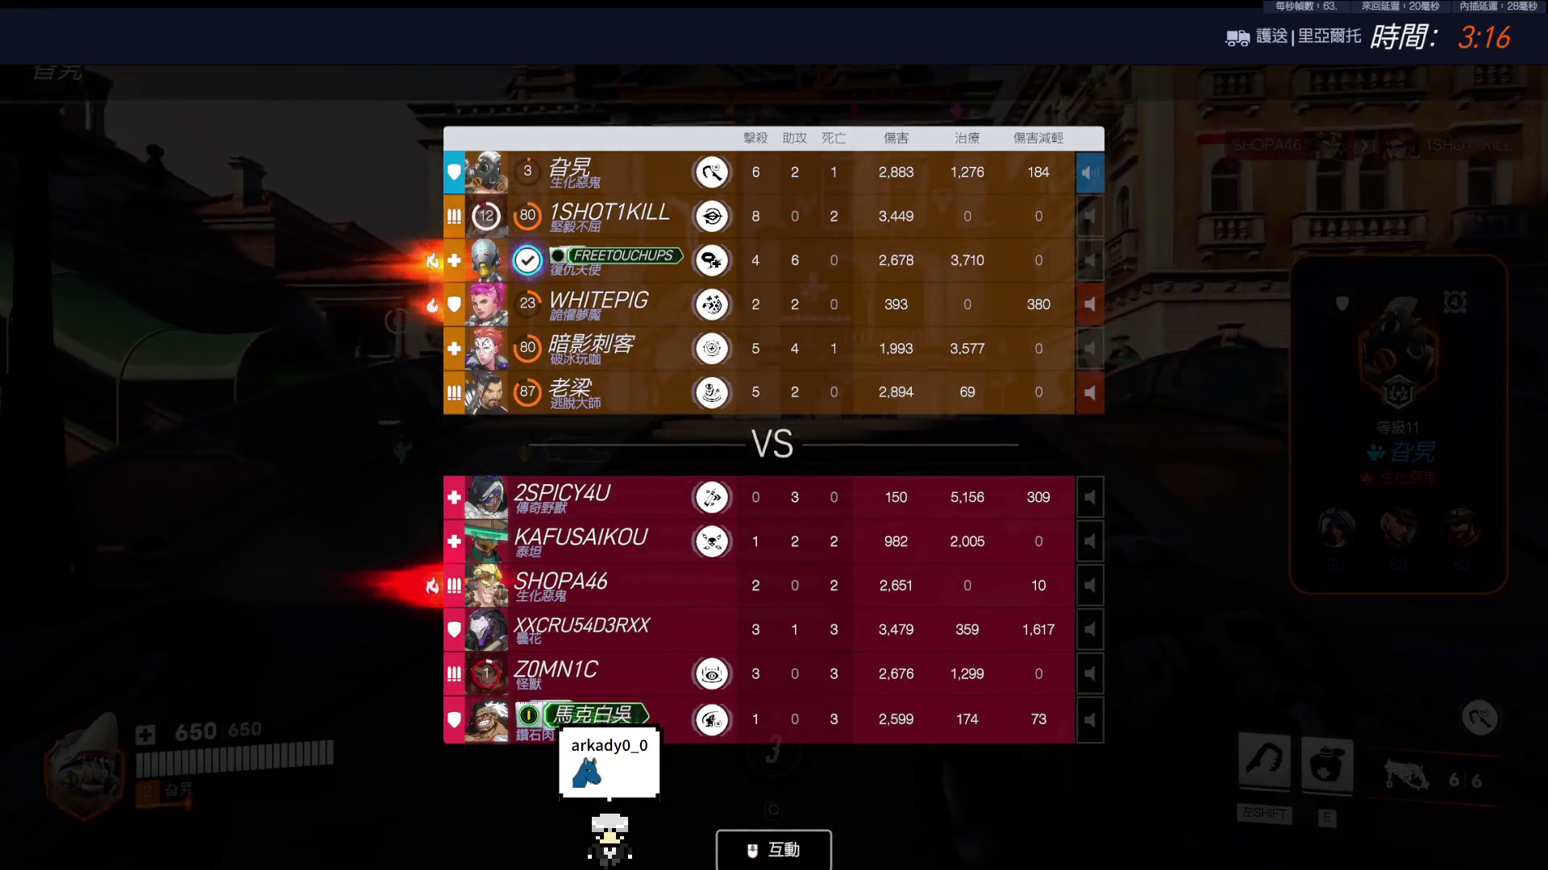
{"action": "key", "text": "Tab"}
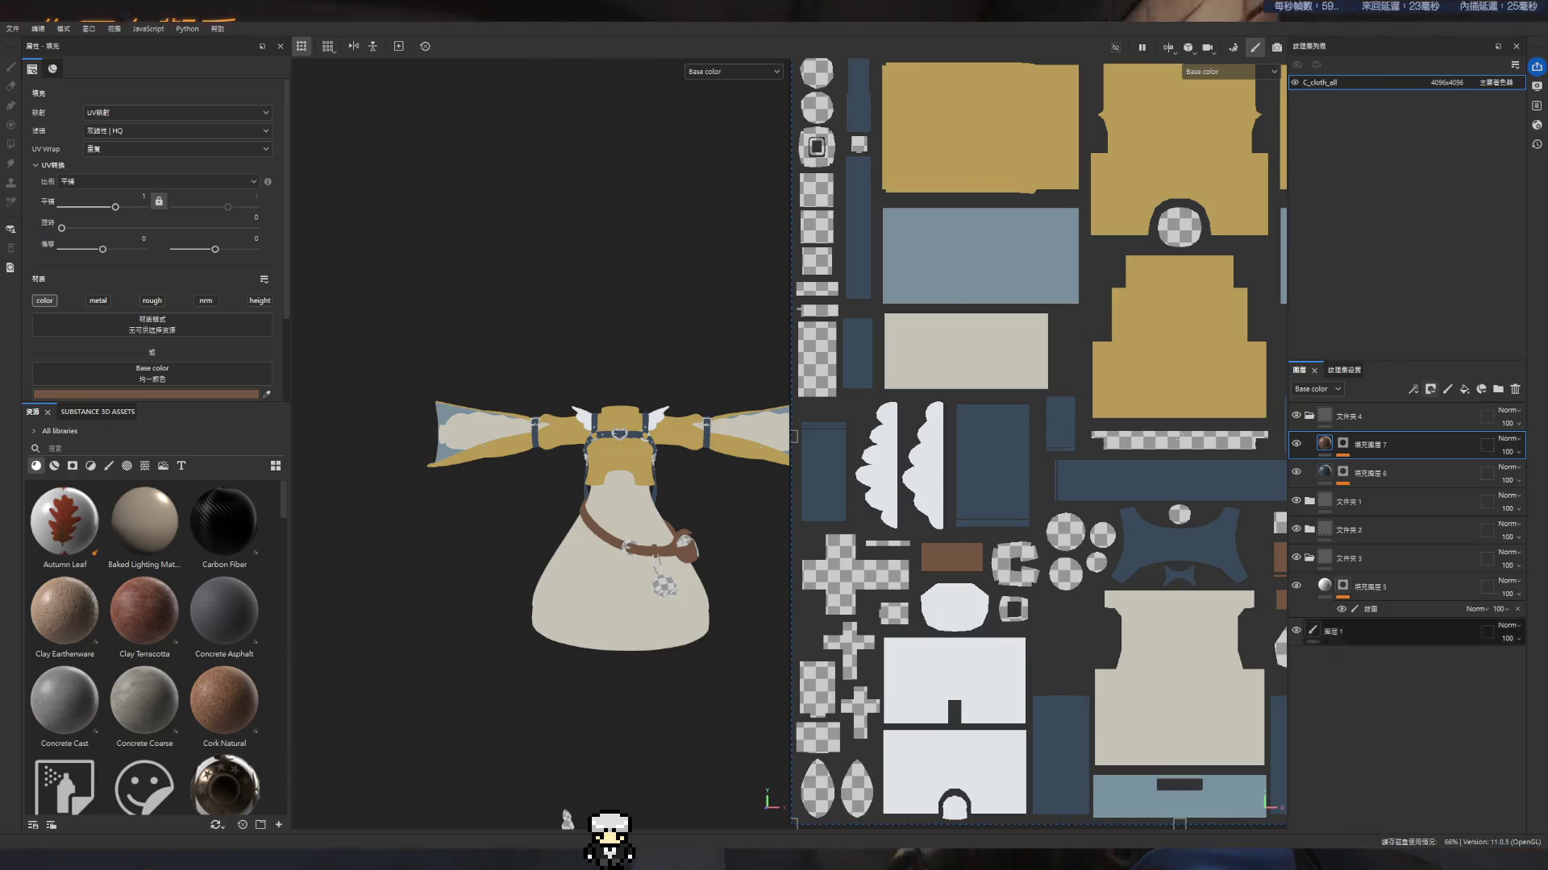
- Toggle Folder 4's visibility to see what it colours, then add a new empty folder
{"action": "left_click_drag", "start_coordinate": [624, 468], "coordinate": [710, 529], "text": "alt"}
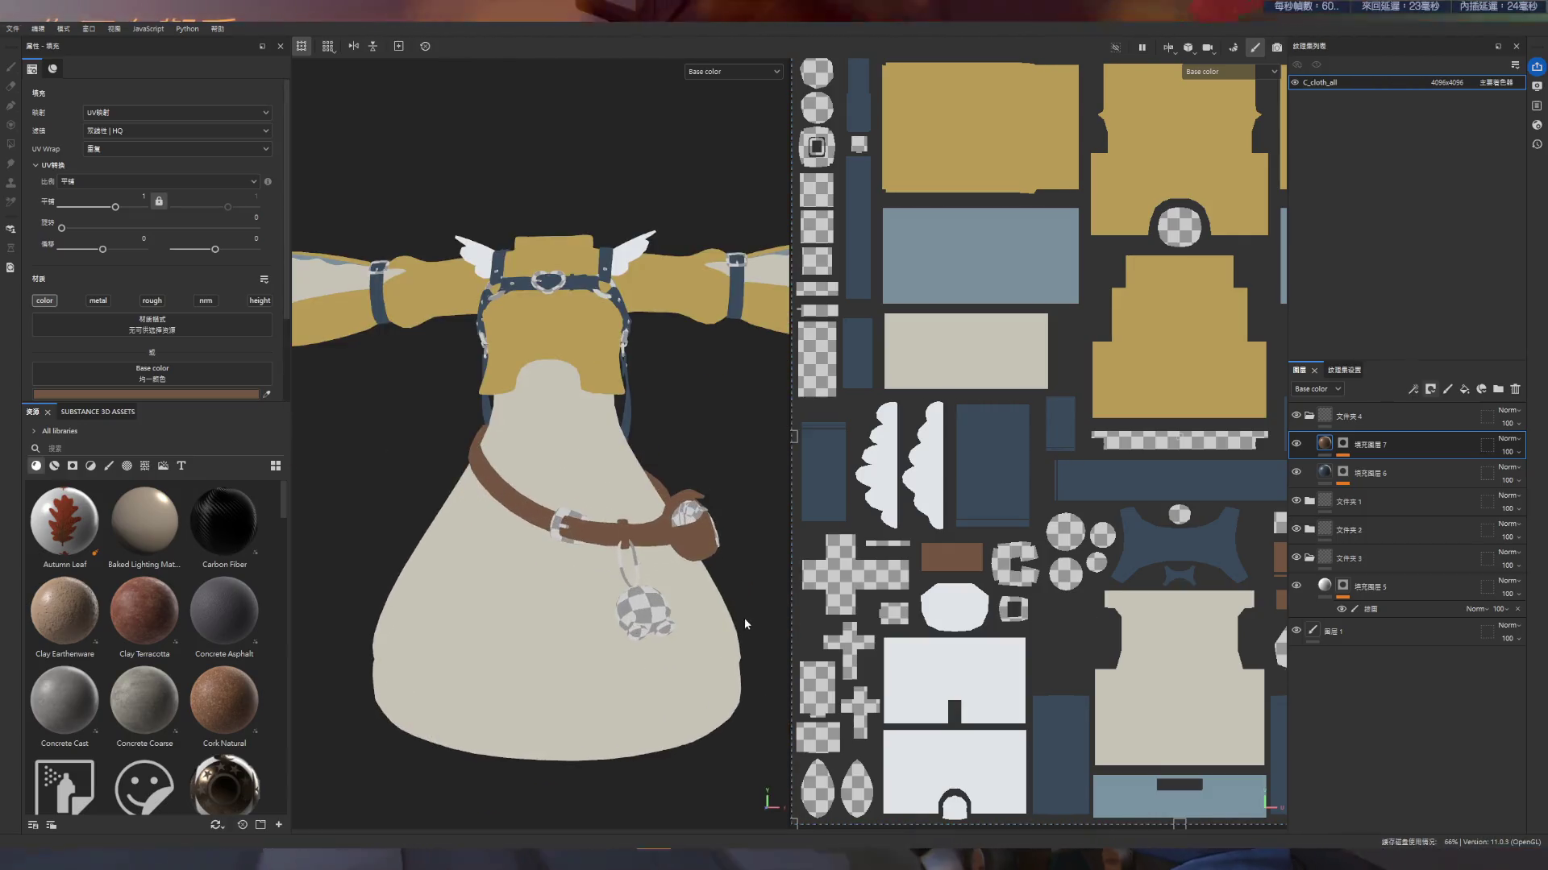
{"action": "scroll", "coordinate": [630, 516], "scroll_direction": "up", "scroll_amount": 2}
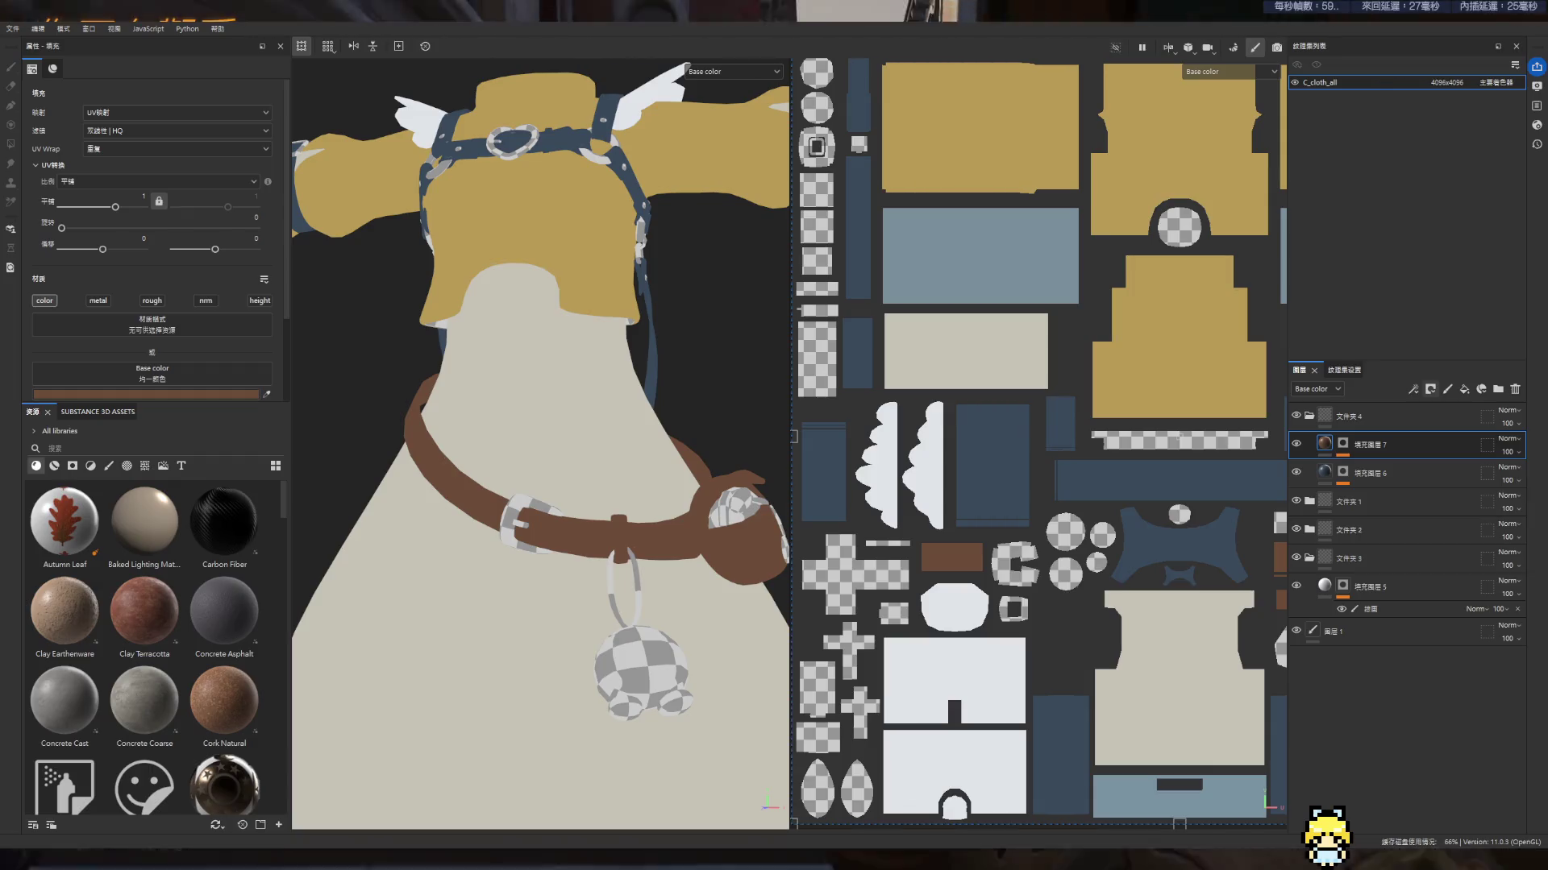
{"action": "scroll", "coordinate": [640, 506], "scroll_direction": "down", "scroll_amount": 5}
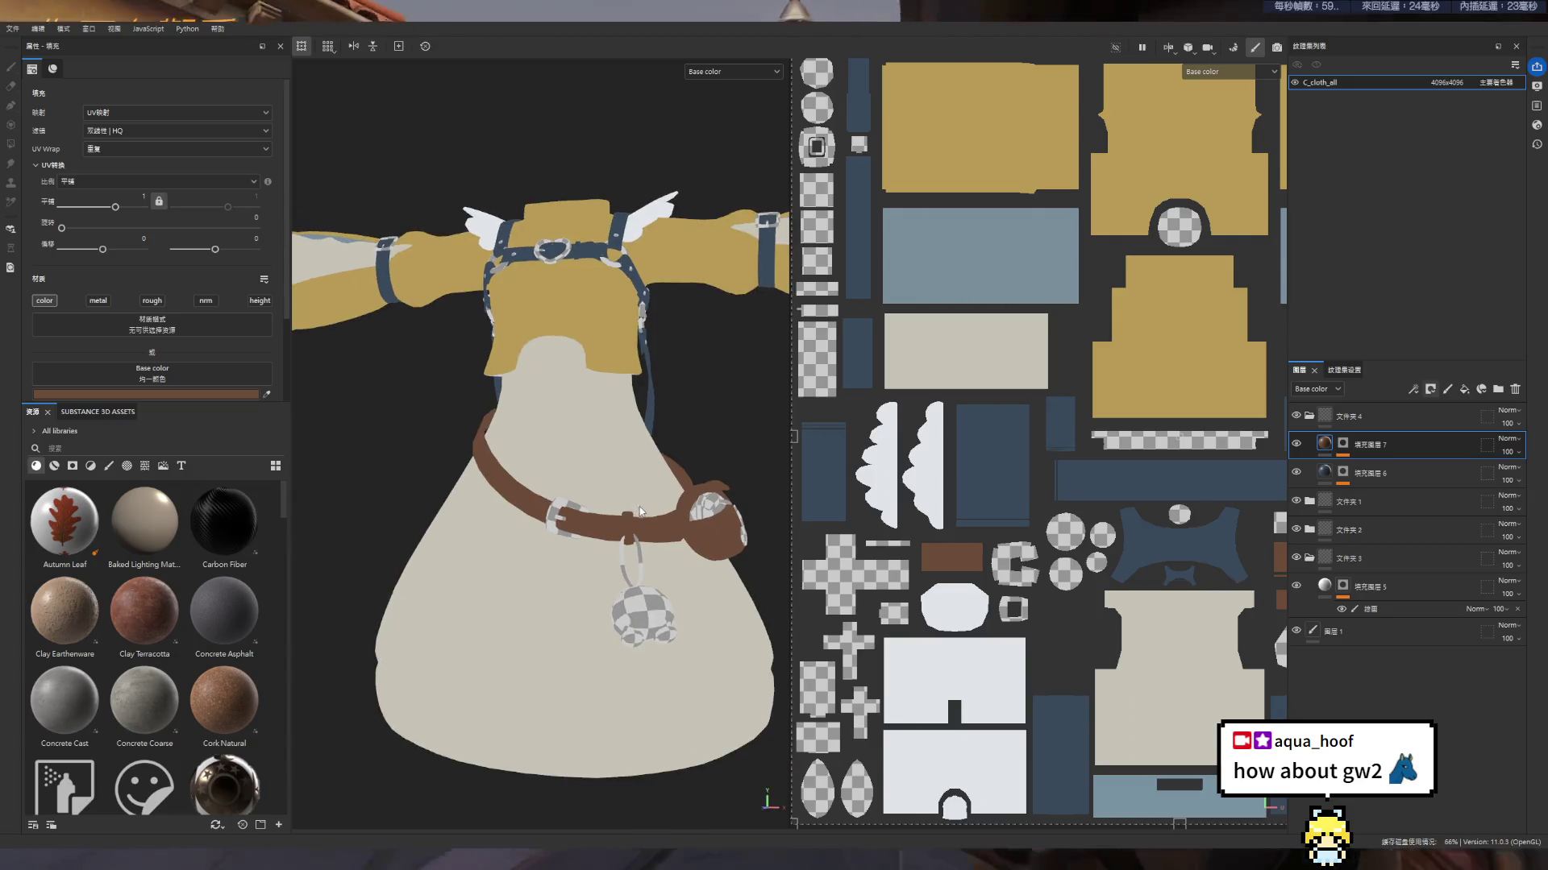
{"action": "scroll", "coordinate": [710, 591], "scroll_direction": "up", "scroll_amount": 4}
{"action": "left_click", "coordinate": [1300, 417]}
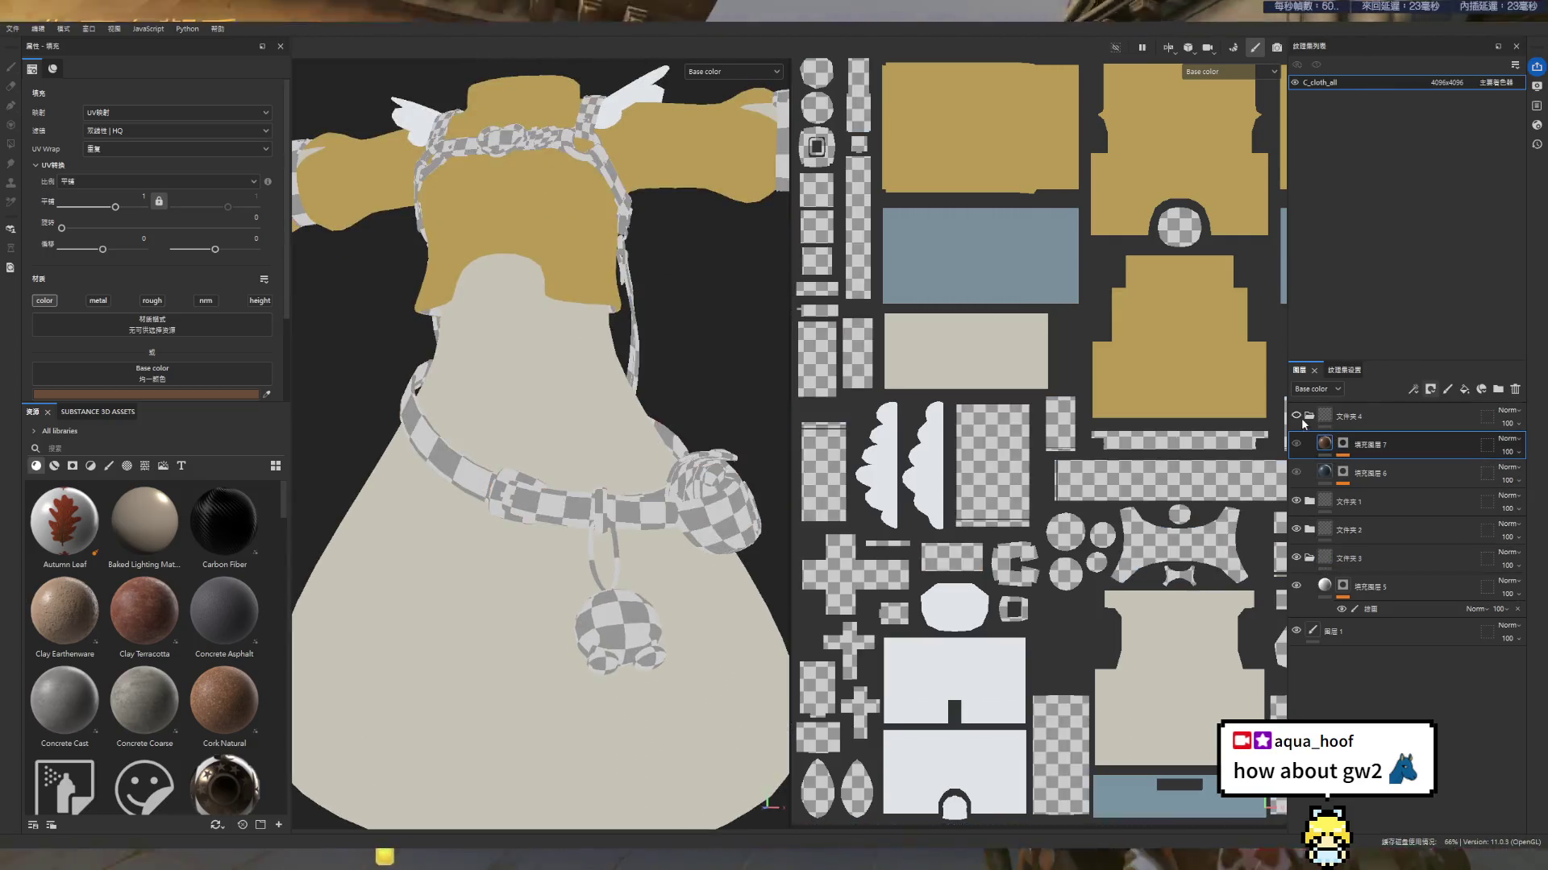
{"action": "left_click", "coordinate": [1300, 418]}
{"action": "left_click", "coordinate": [1299, 417]}
{"action": "left_click", "coordinate": [1300, 417]}
{"action": "key", "text": "Delete"}
{"action": "key", "text": "Delete"}
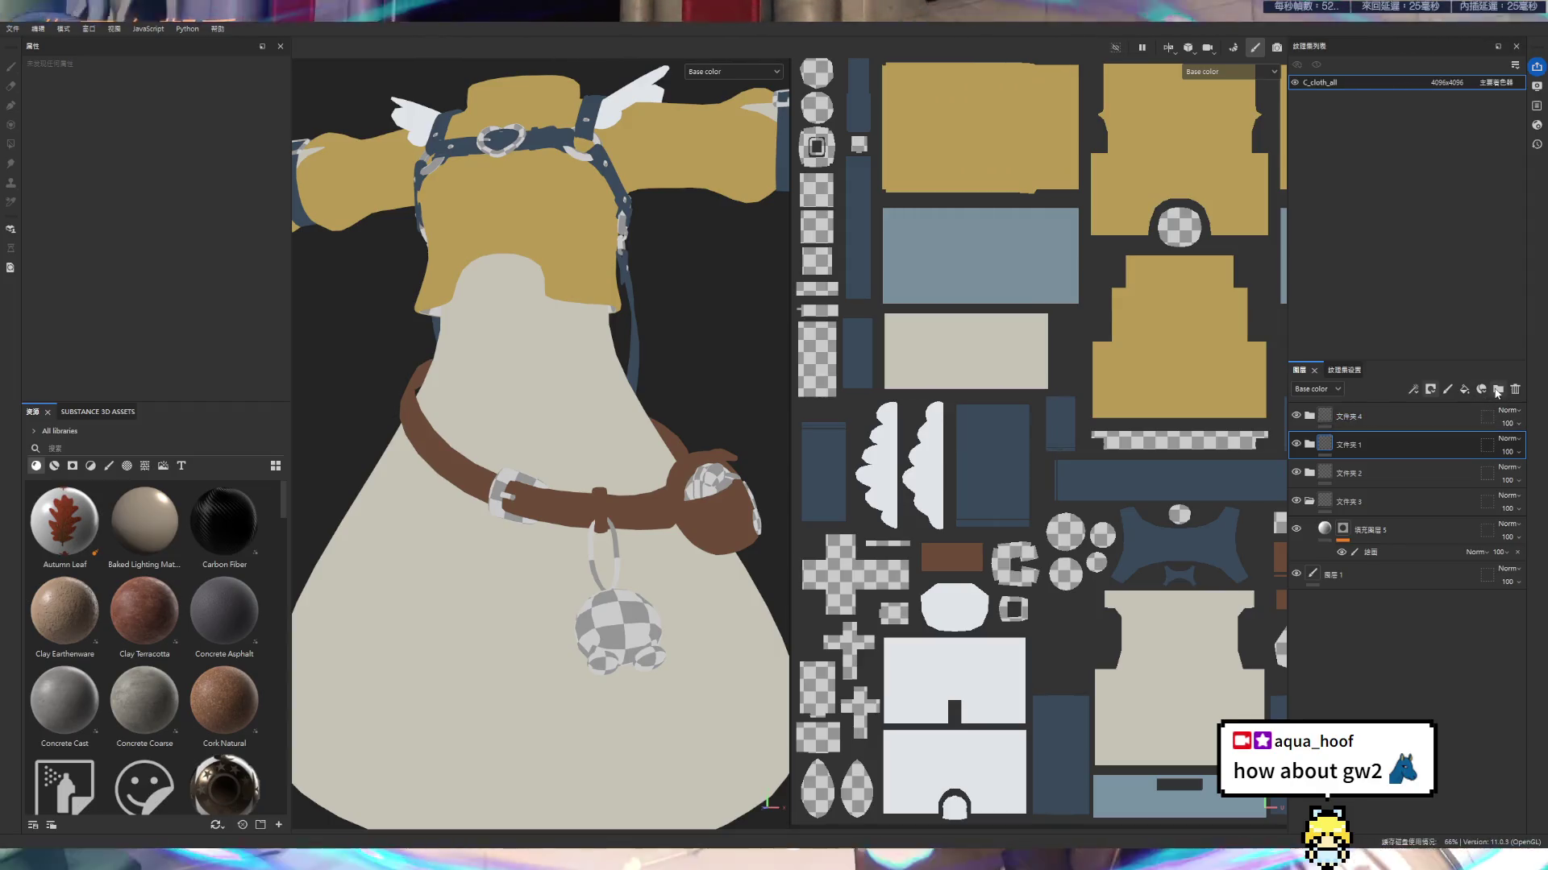
{"action": "left_click", "coordinate": [1497, 388]}
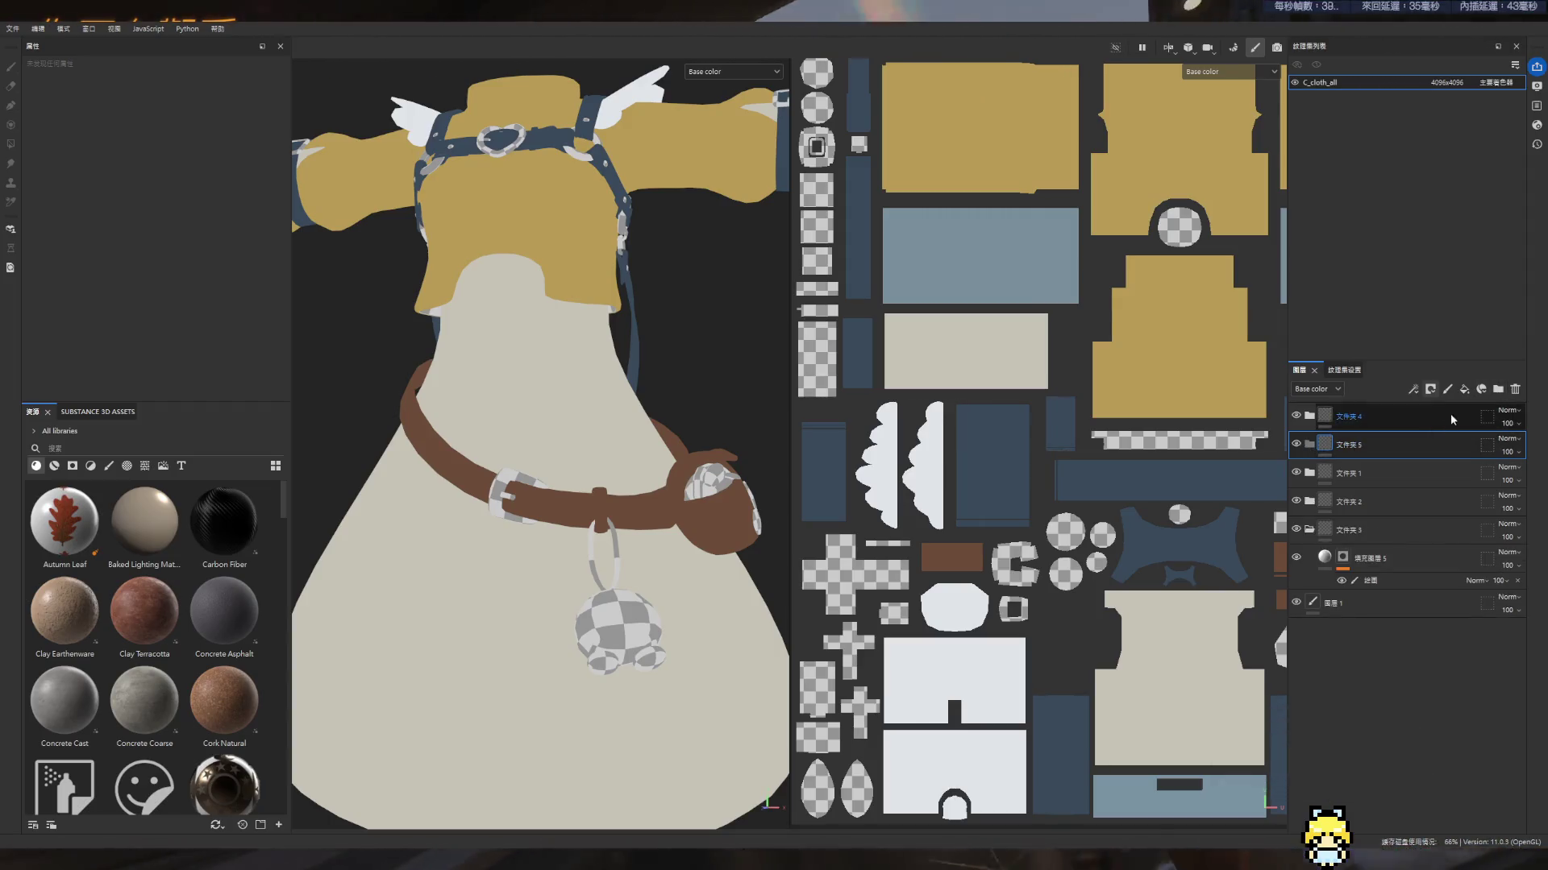
- Add a fill layer, compare it on and off, delete it, and add a fresh fill layer inside expanded Folder 4
{"action": "left_click", "coordinate": [1464, 389]}
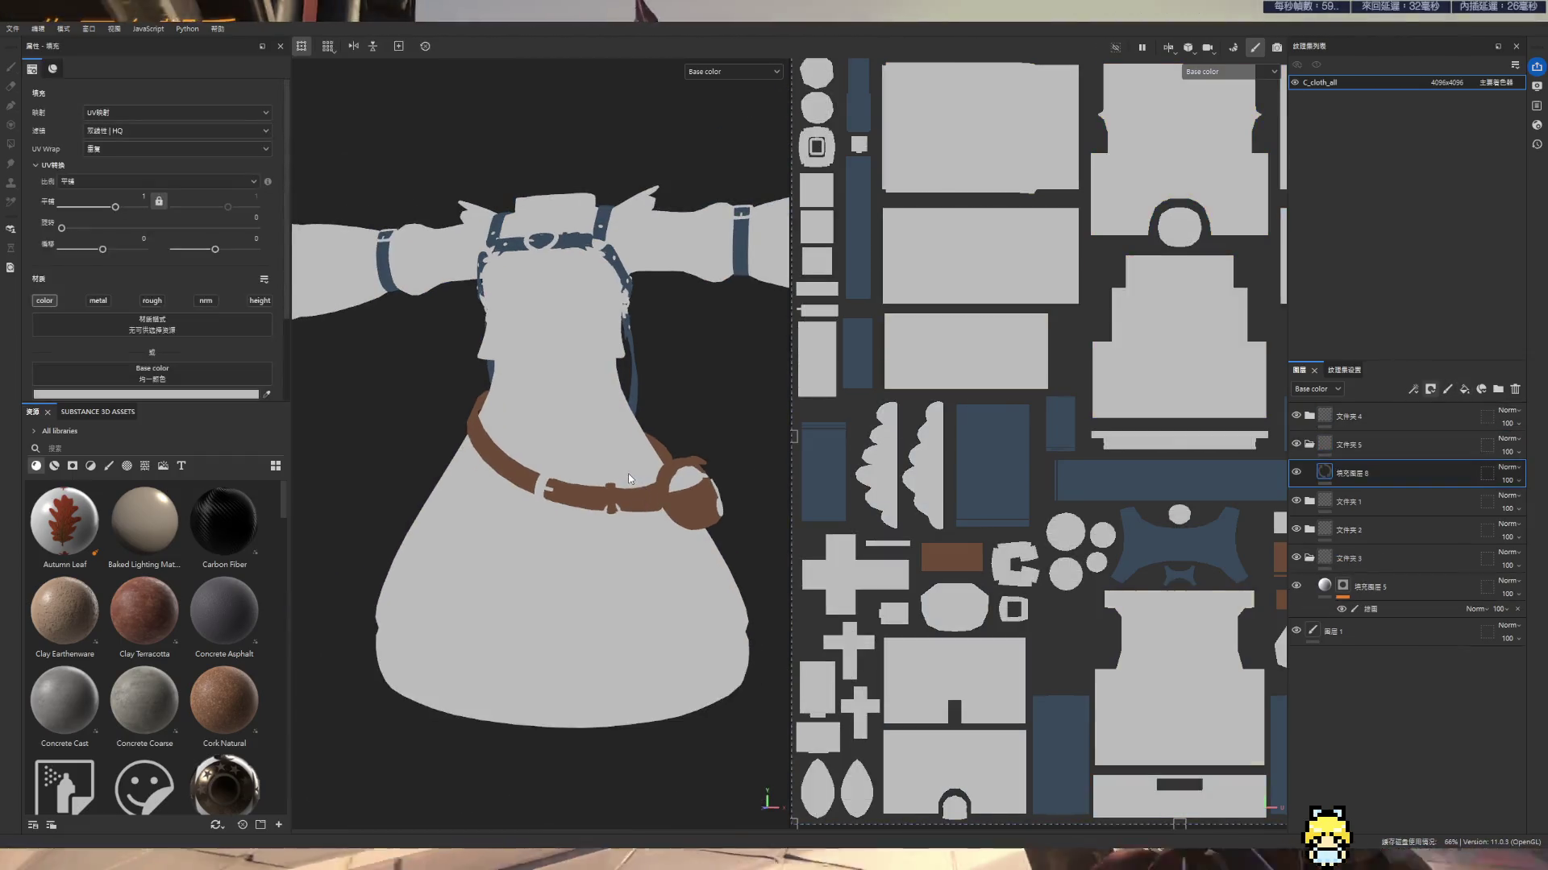
{"action": "left_click", "coordinate": [1296, 473]}
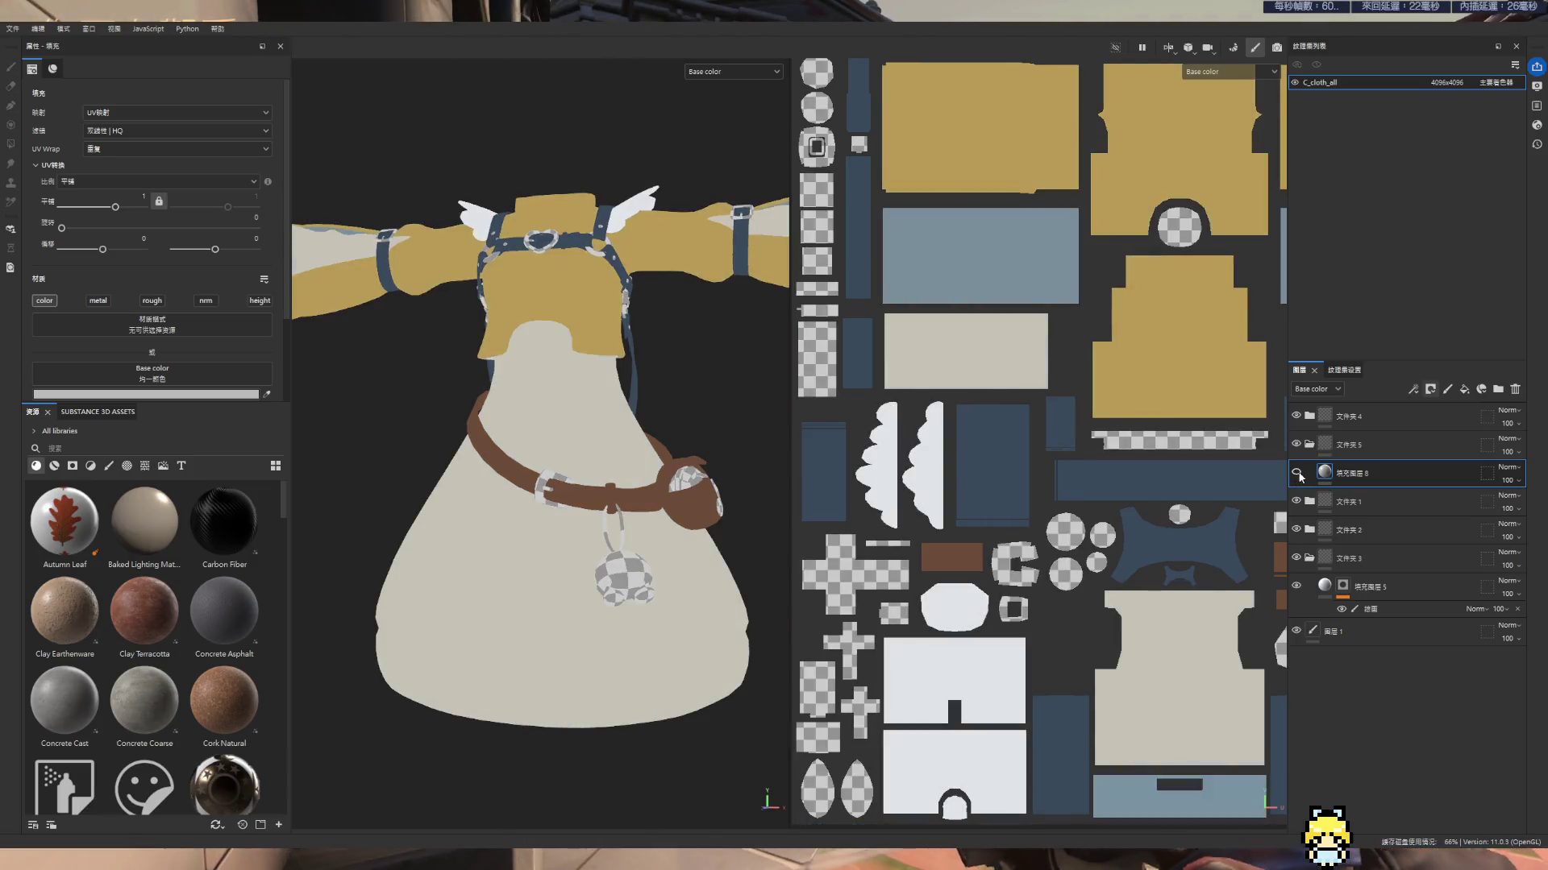
{"action": "left_click", "coordinate": [1297, 474]}
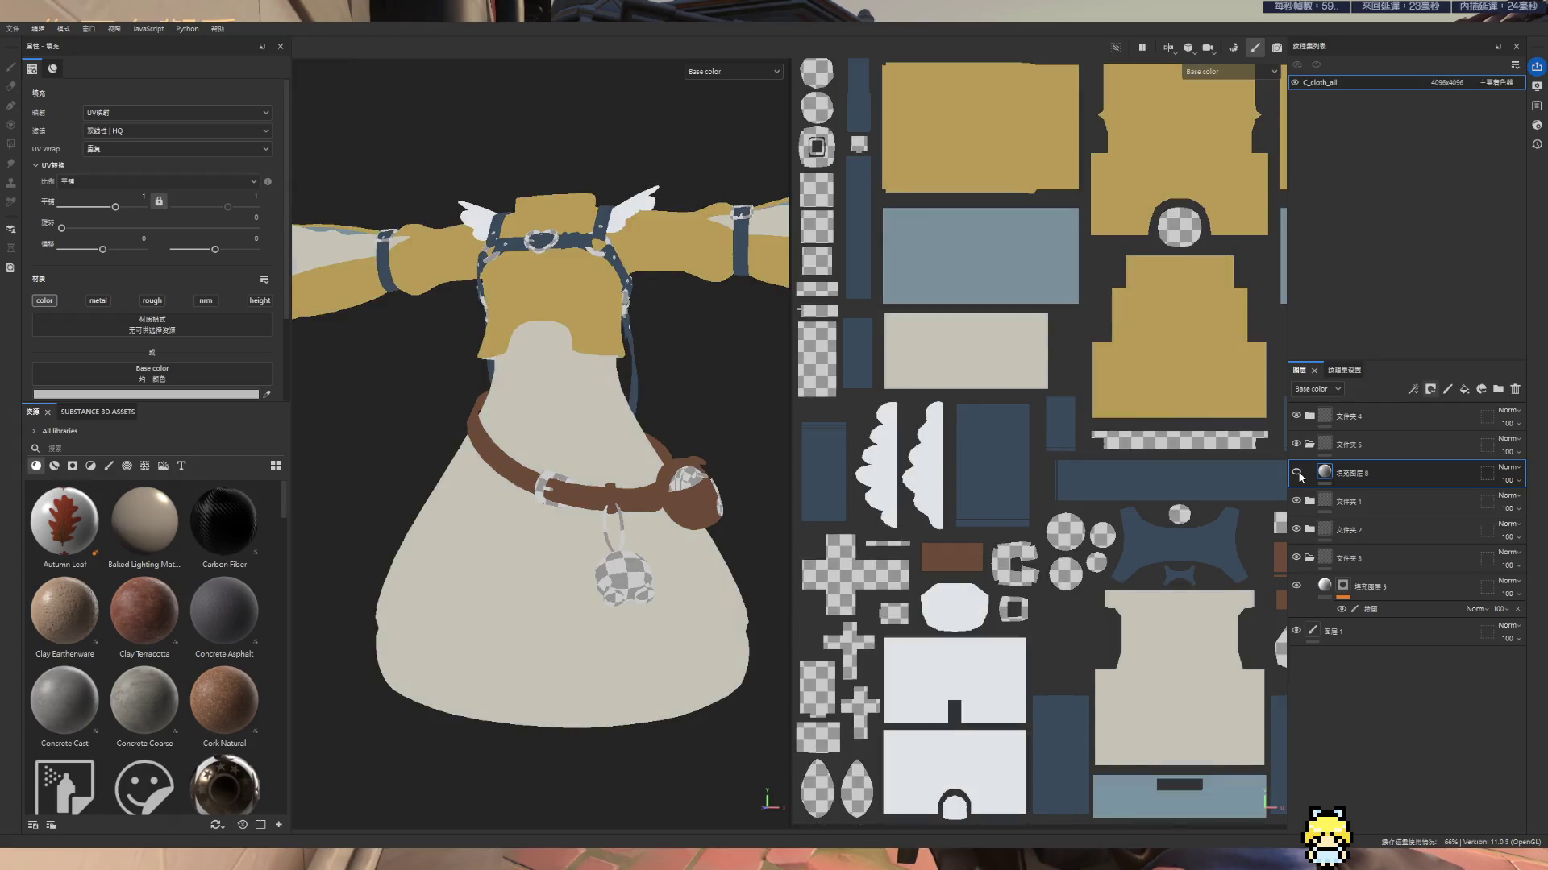
{"action": "left_click", "coordinate": [1514, 390]}
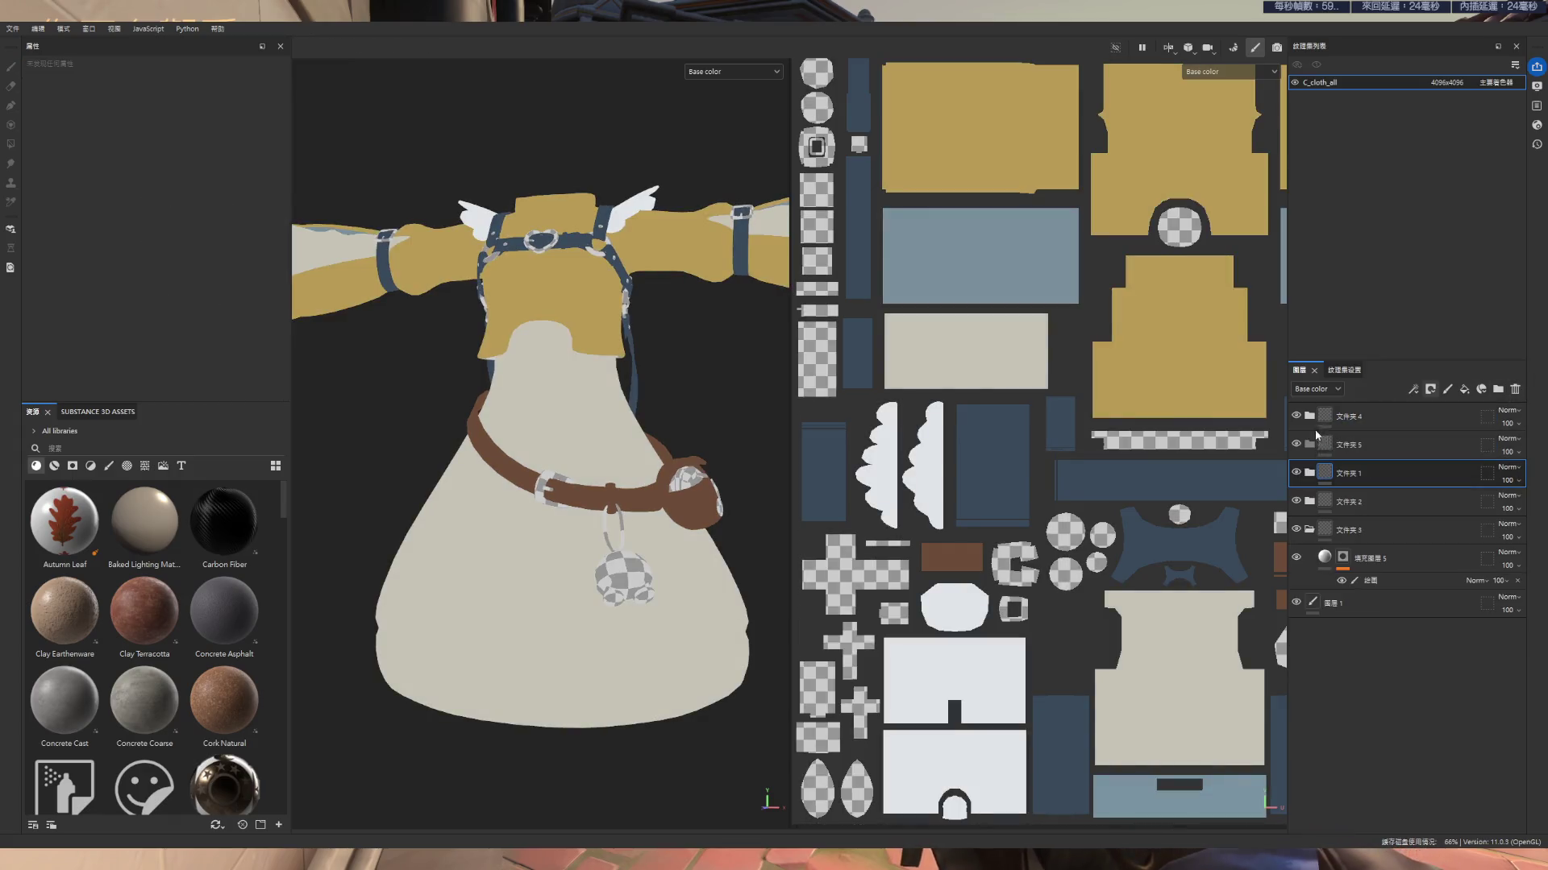
{"action": "left_click", "coordinate": [1319, 416]}
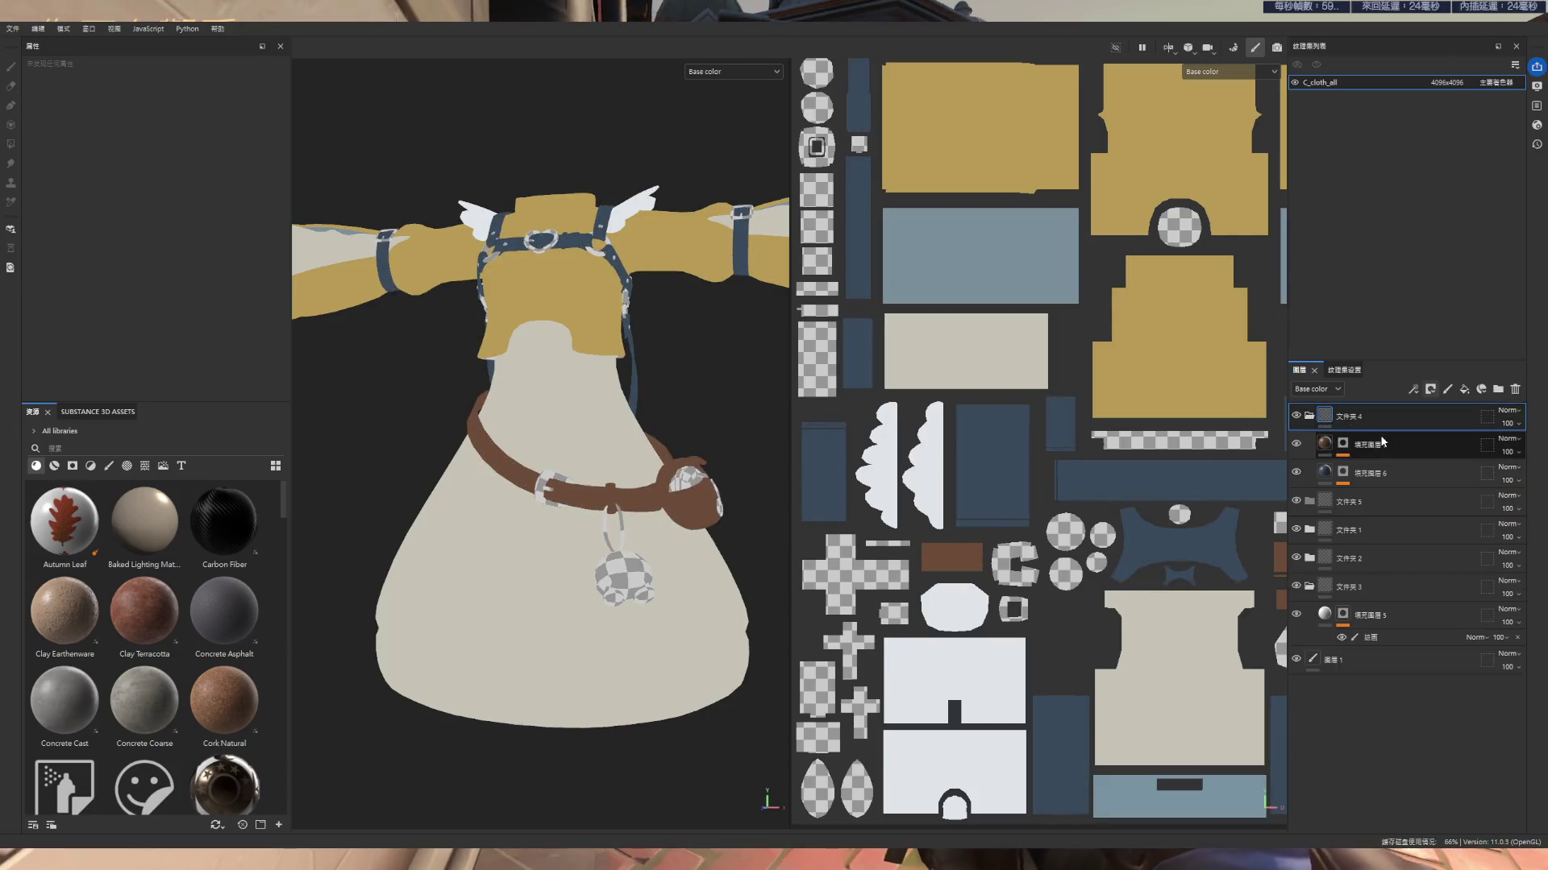
{"action": "left_click", "coordinate": [1429, 390]}
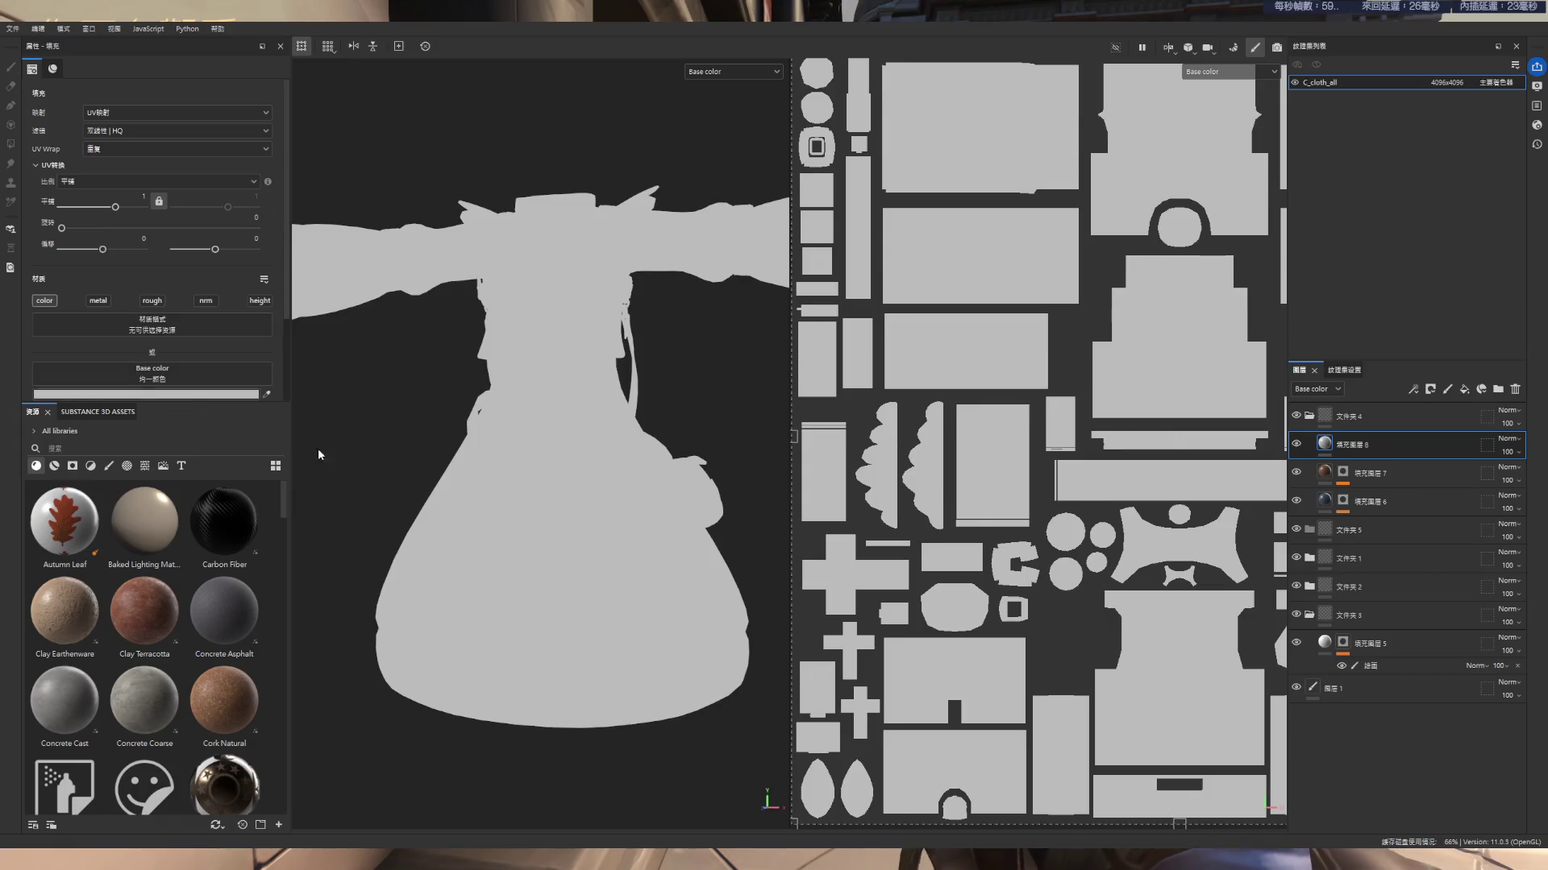
- Give the fill layer a tan colour and black mask, move it below fill layer 6, and add a paint effect to the mask
{"action": "key", "text": "ctrl+v"}
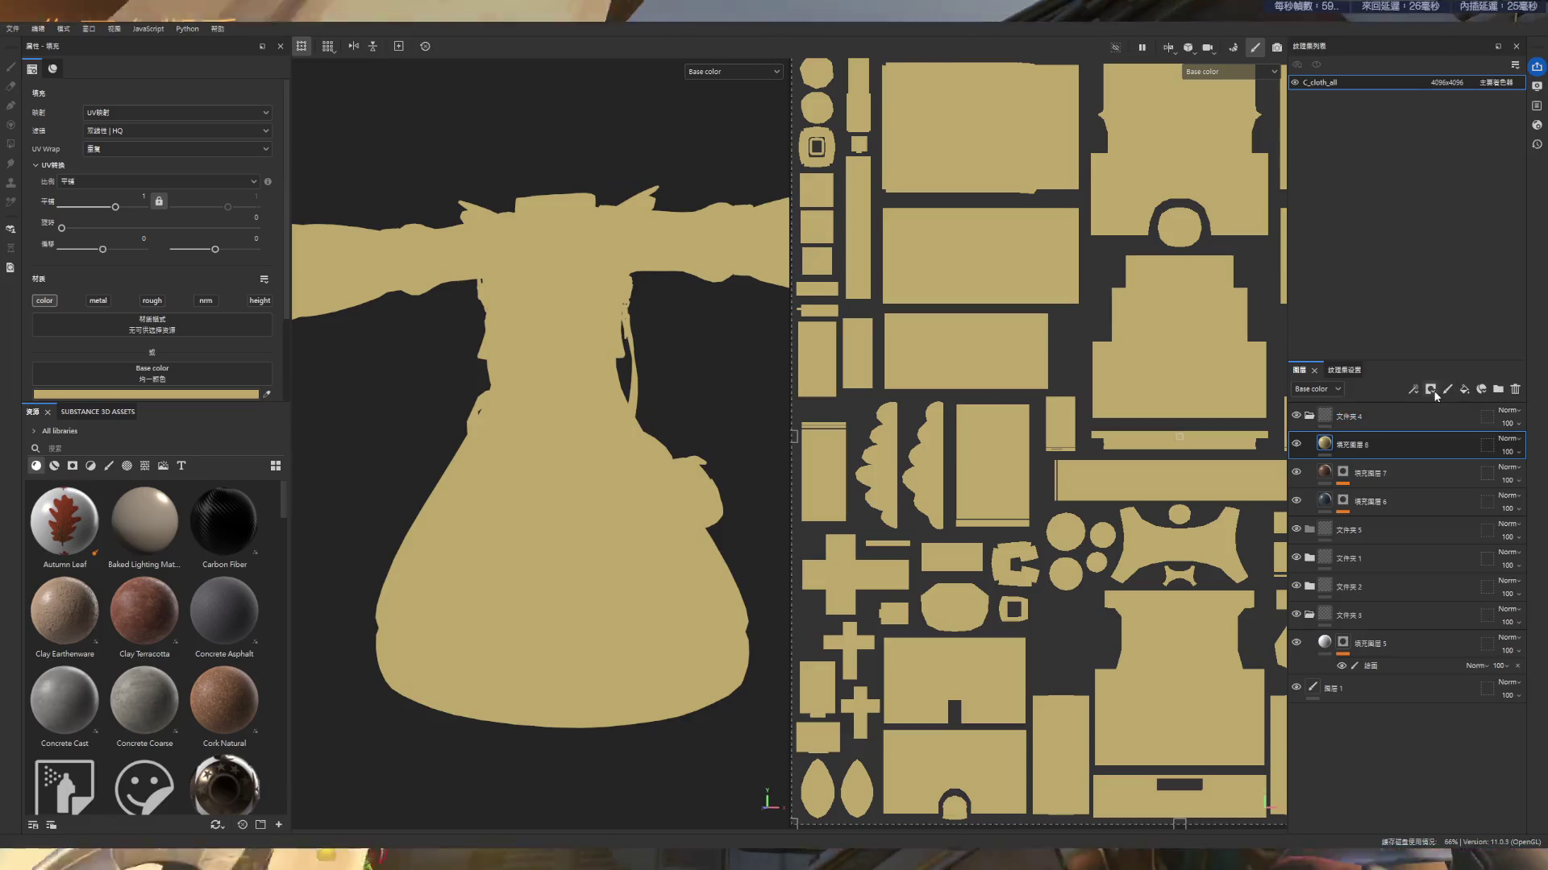
{"action": "key", "text": "ctrl+m"}
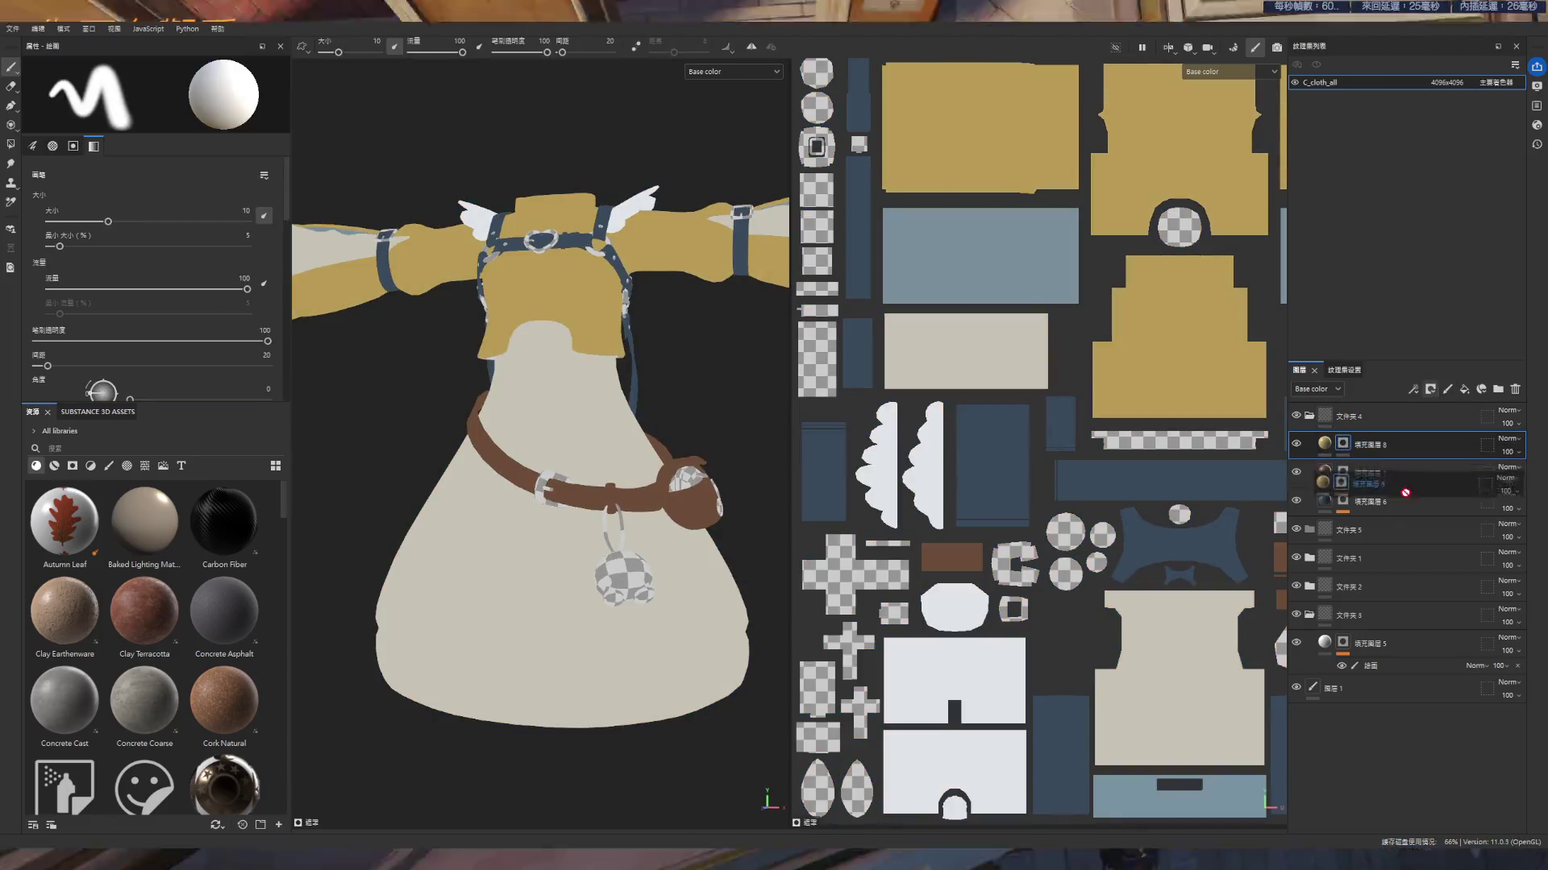
{"action": "left_click_drag", "start_coordinate": [1399, 438], "coordinate": [1403, 500]}
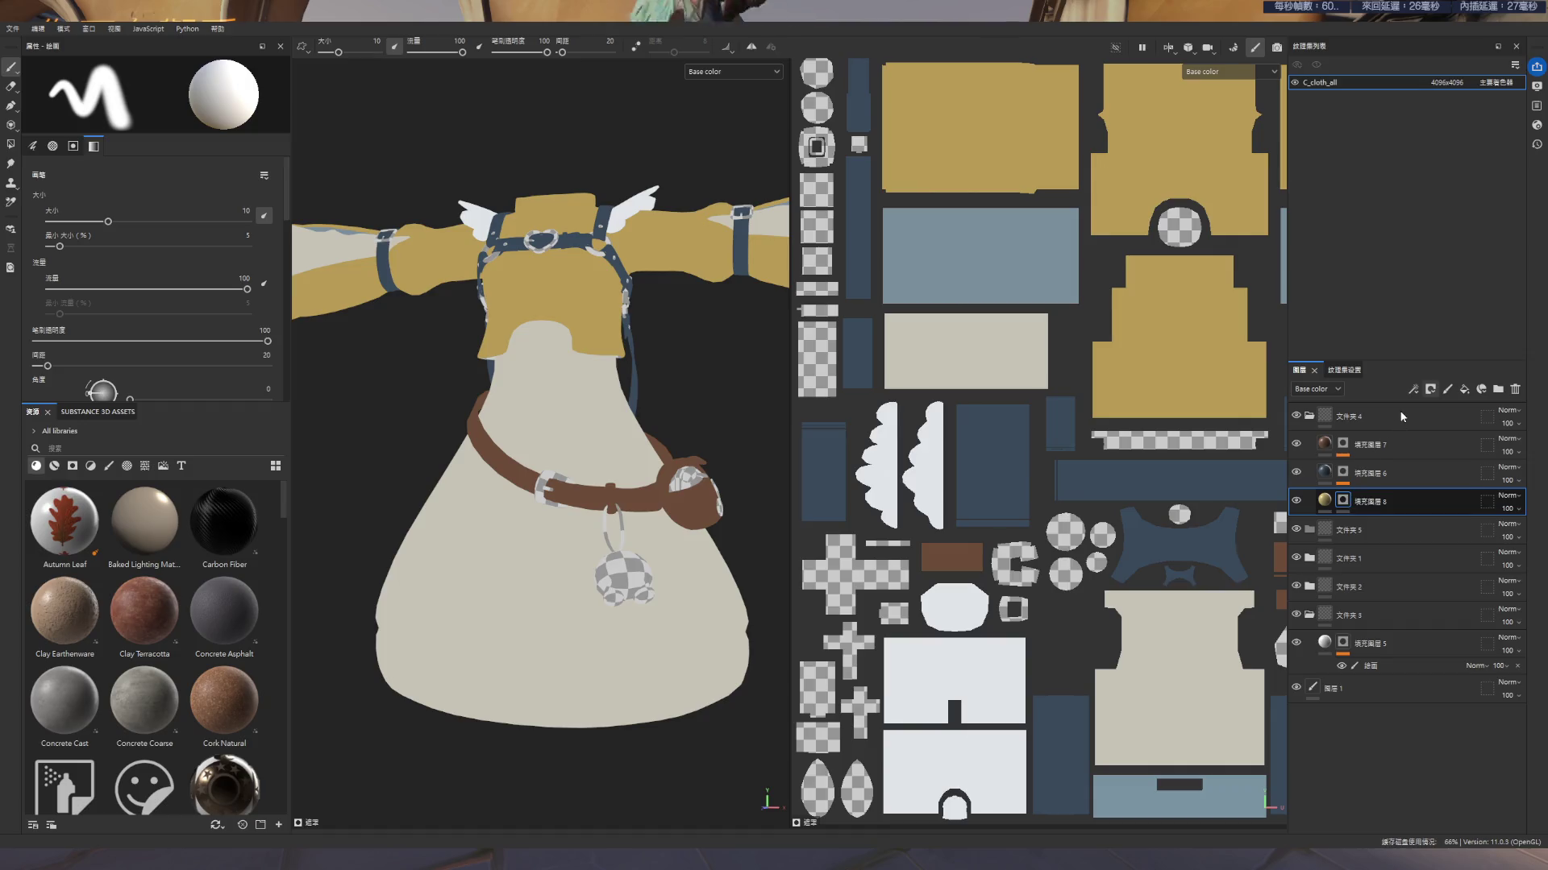
{"action": "left_click", "coordinate": [1447, 388]}
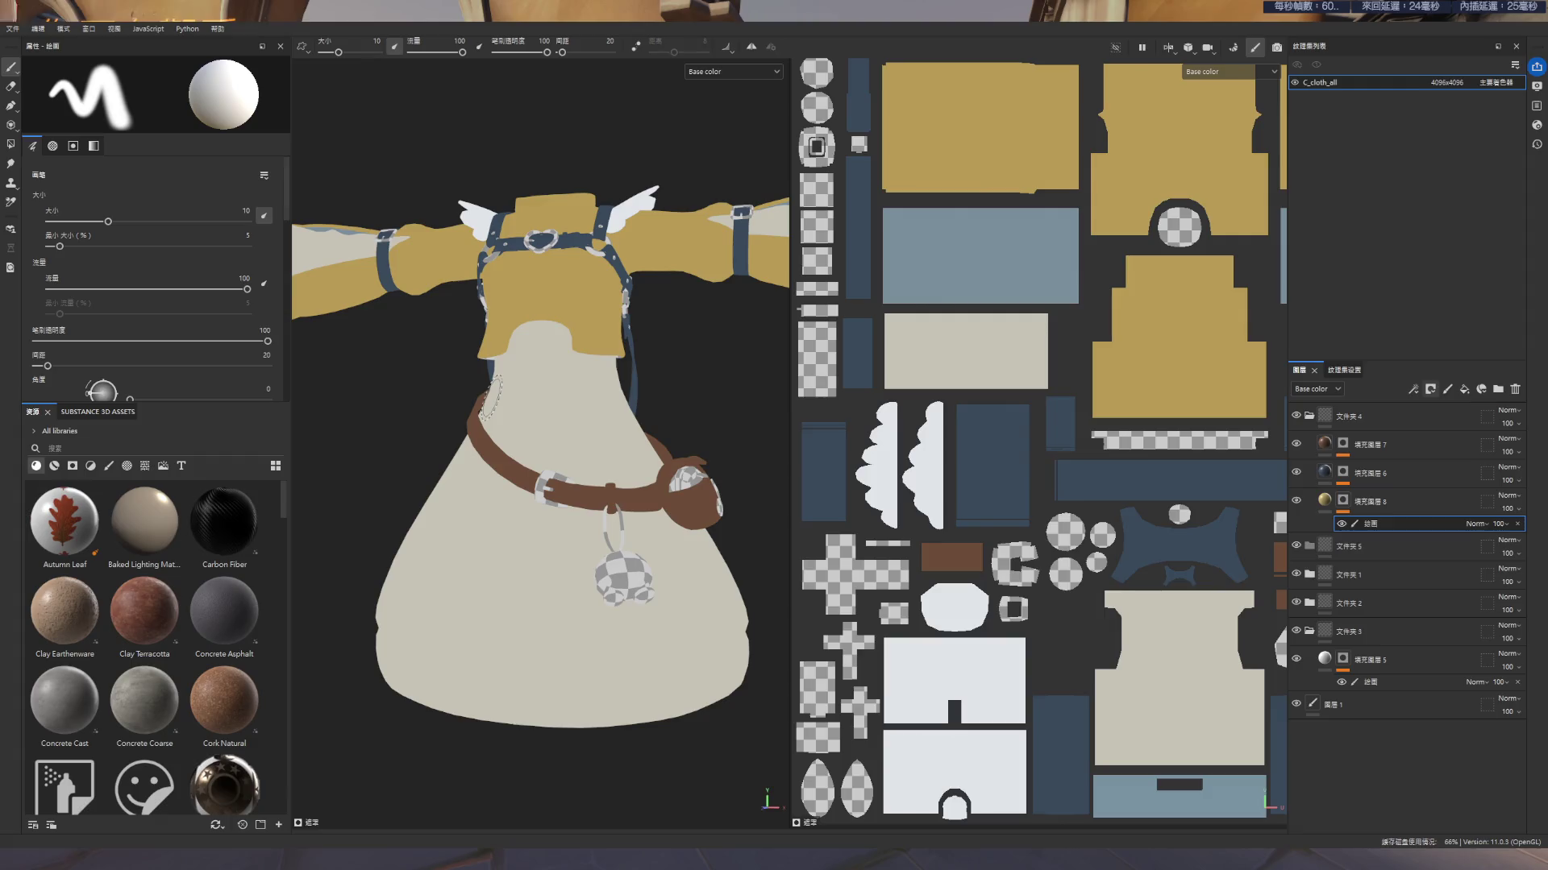
{"action": "scroll", "coordinate": [496, 397], "scroll_direction": "up", "scroll_amount": 3}
{"action": "scroll", "coordinate": [496, 397], "scroll_direction": "up", "scroll_amount": 3}
- Using UV-island fill, reveal the tan colour on the buckle and belt-loop pieces, then return to brush mode
{"action": "key", "text": "4"}
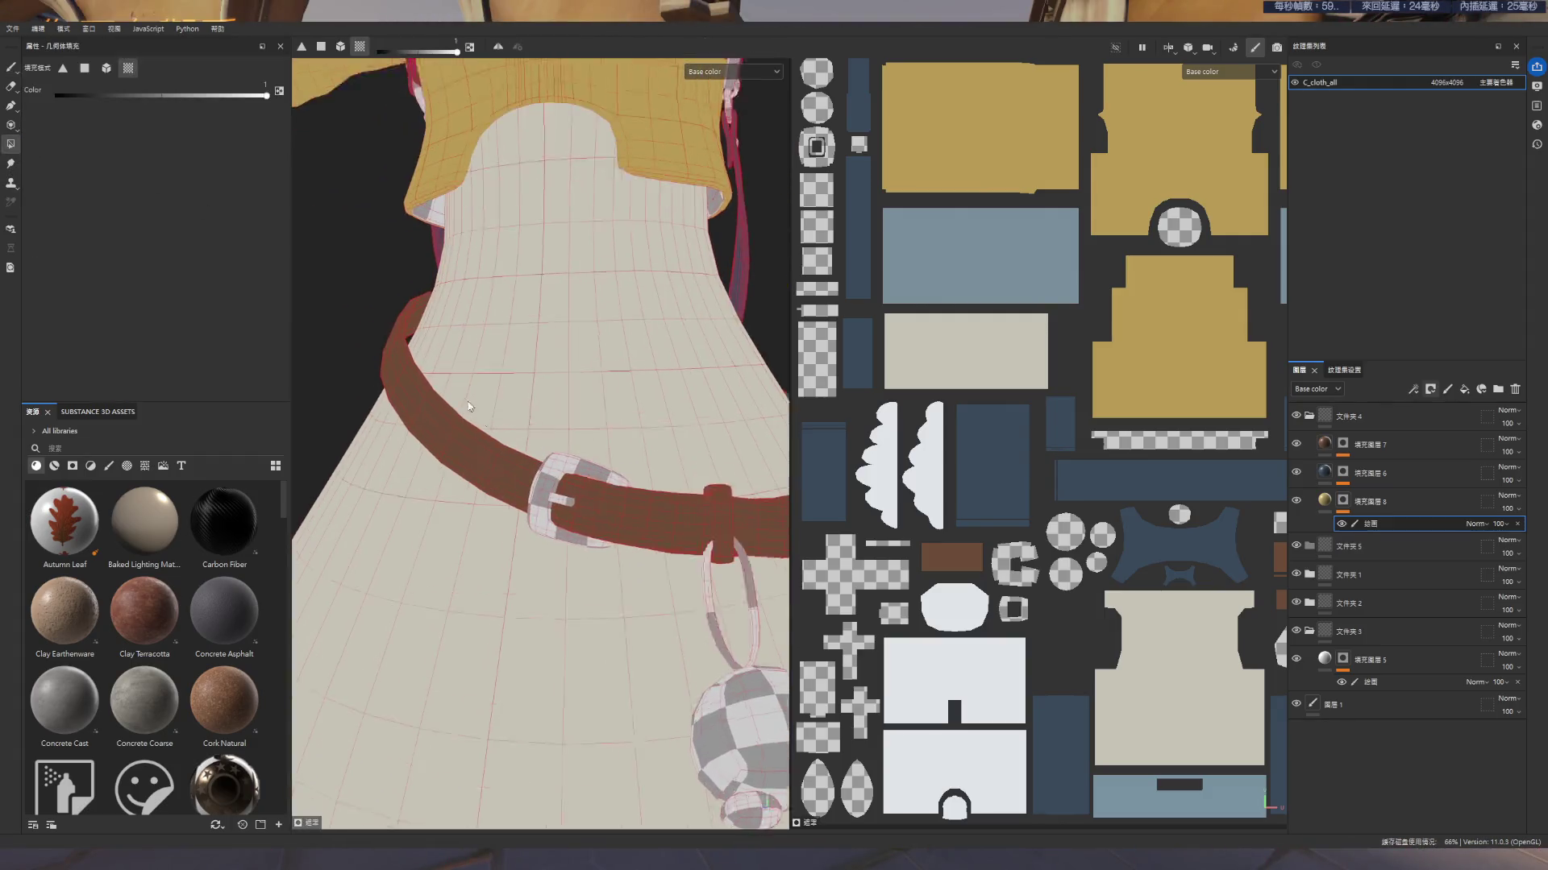
{"action": "scroll", "coordinate": [460, 396], "scroll_direction": "up", "scroll_amount": 2}
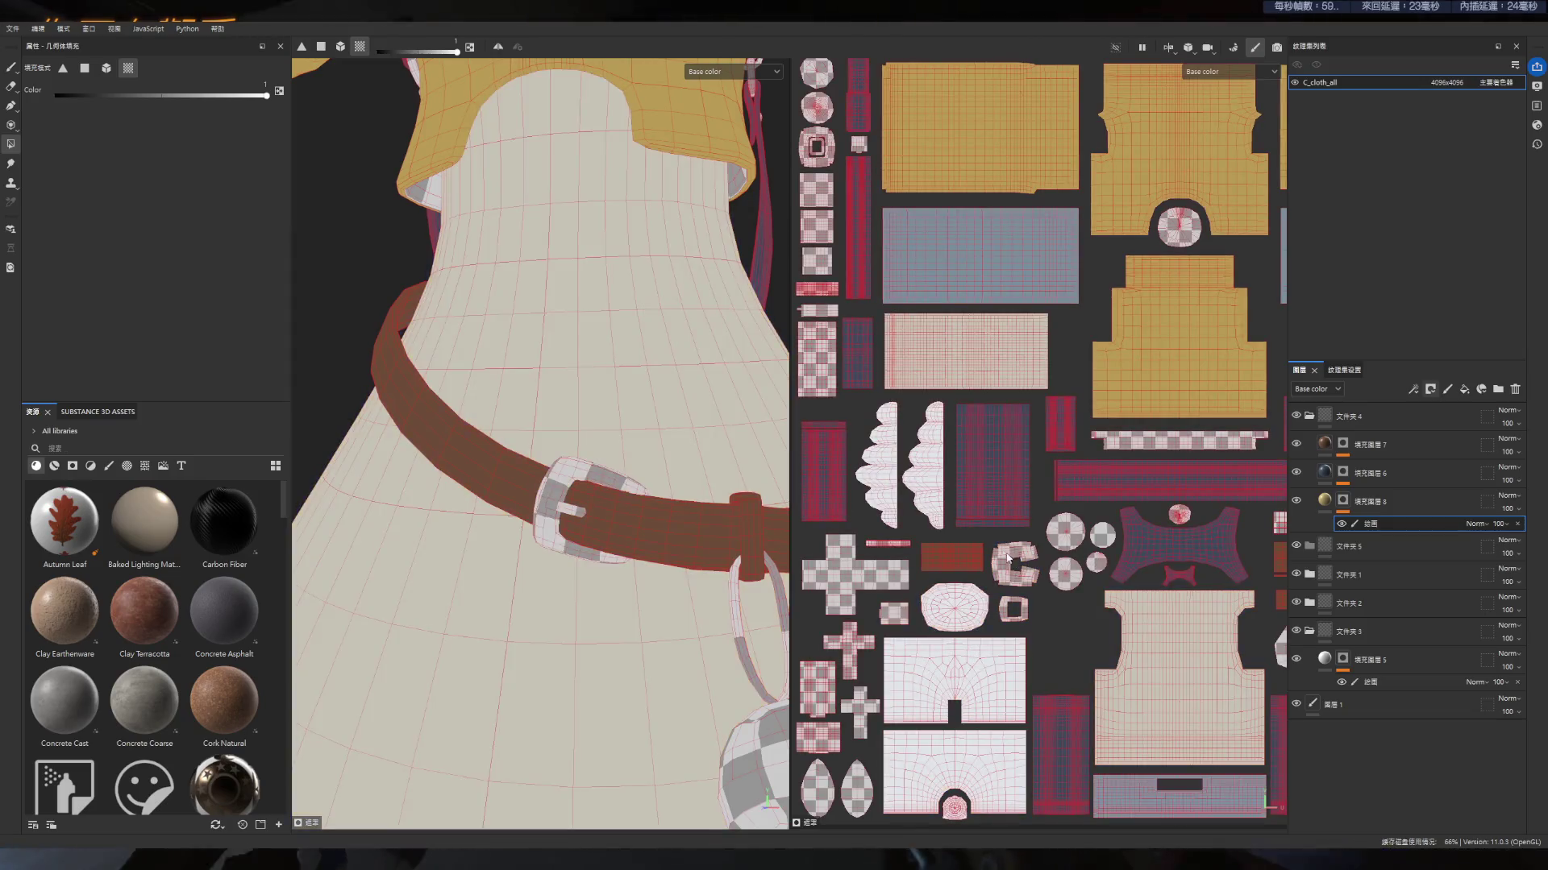
{"action": "left_click", "coordinate": [1009, 559]}
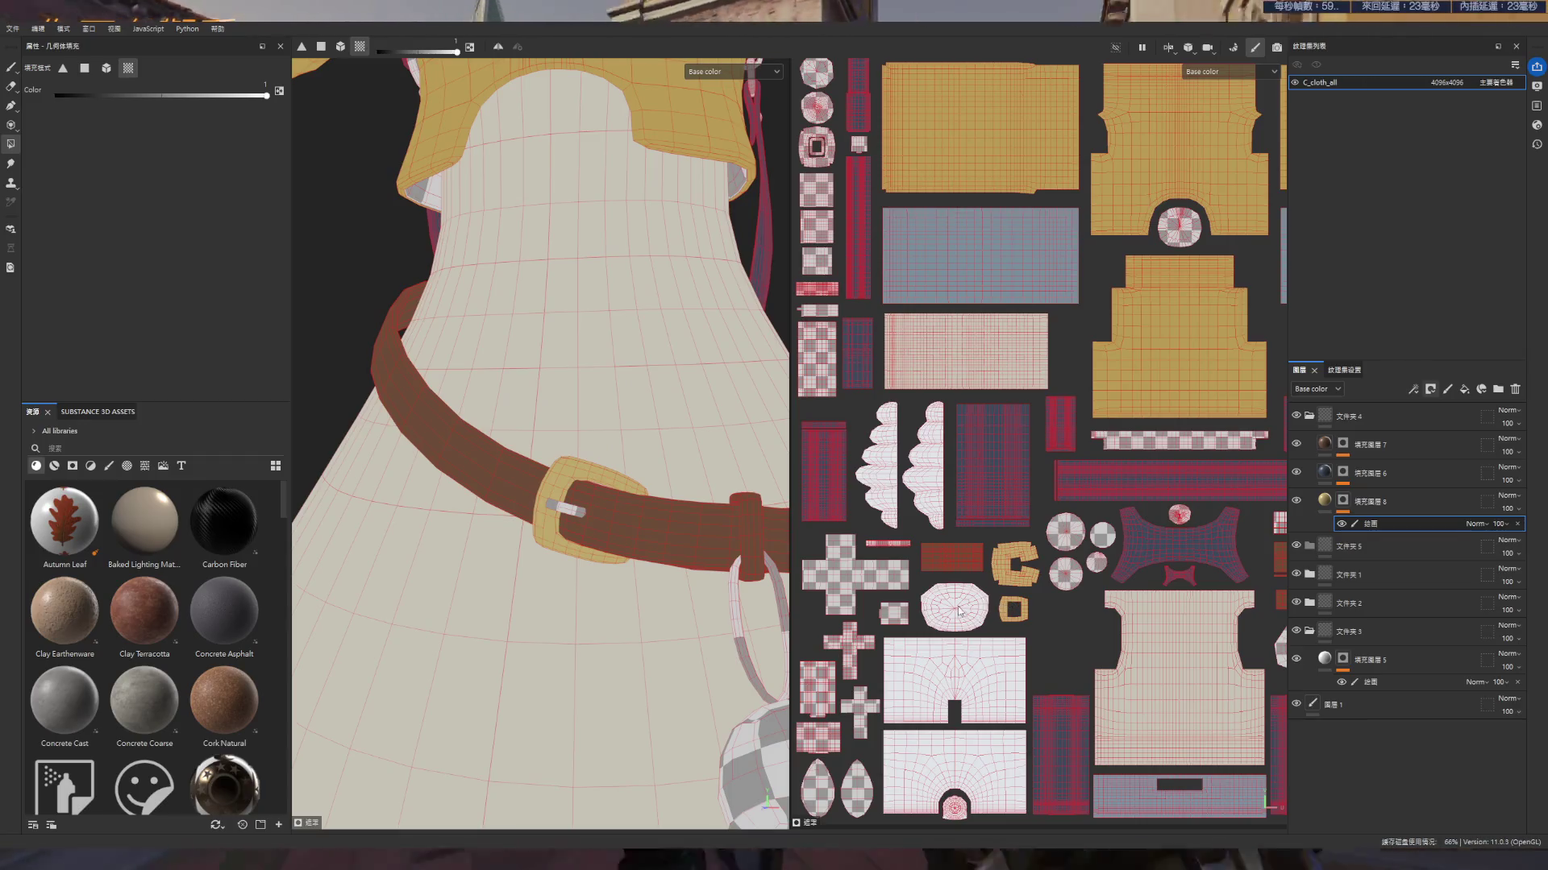
{"action": "left_click", "coordinate": [896, 615]}
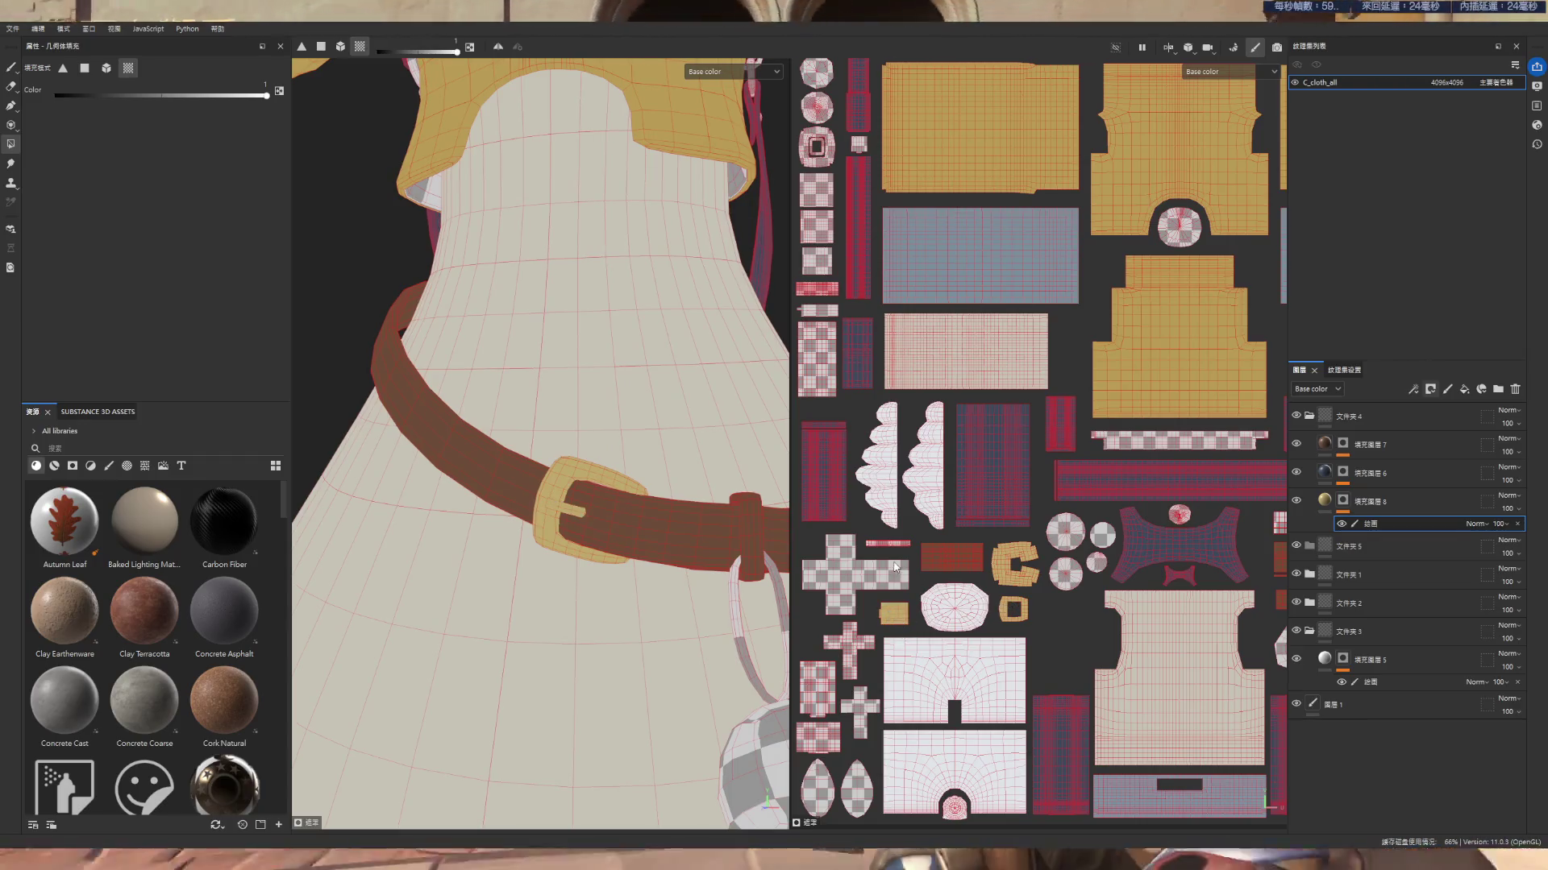
{"action": "scroll", "coordinate": [659, 483], "scroll_direction": "down", "scroll_amount": 2}
{"action": "scroll", "coordinate": [886, 550], "scroll_direction": "down", "scroll_amount": 1}
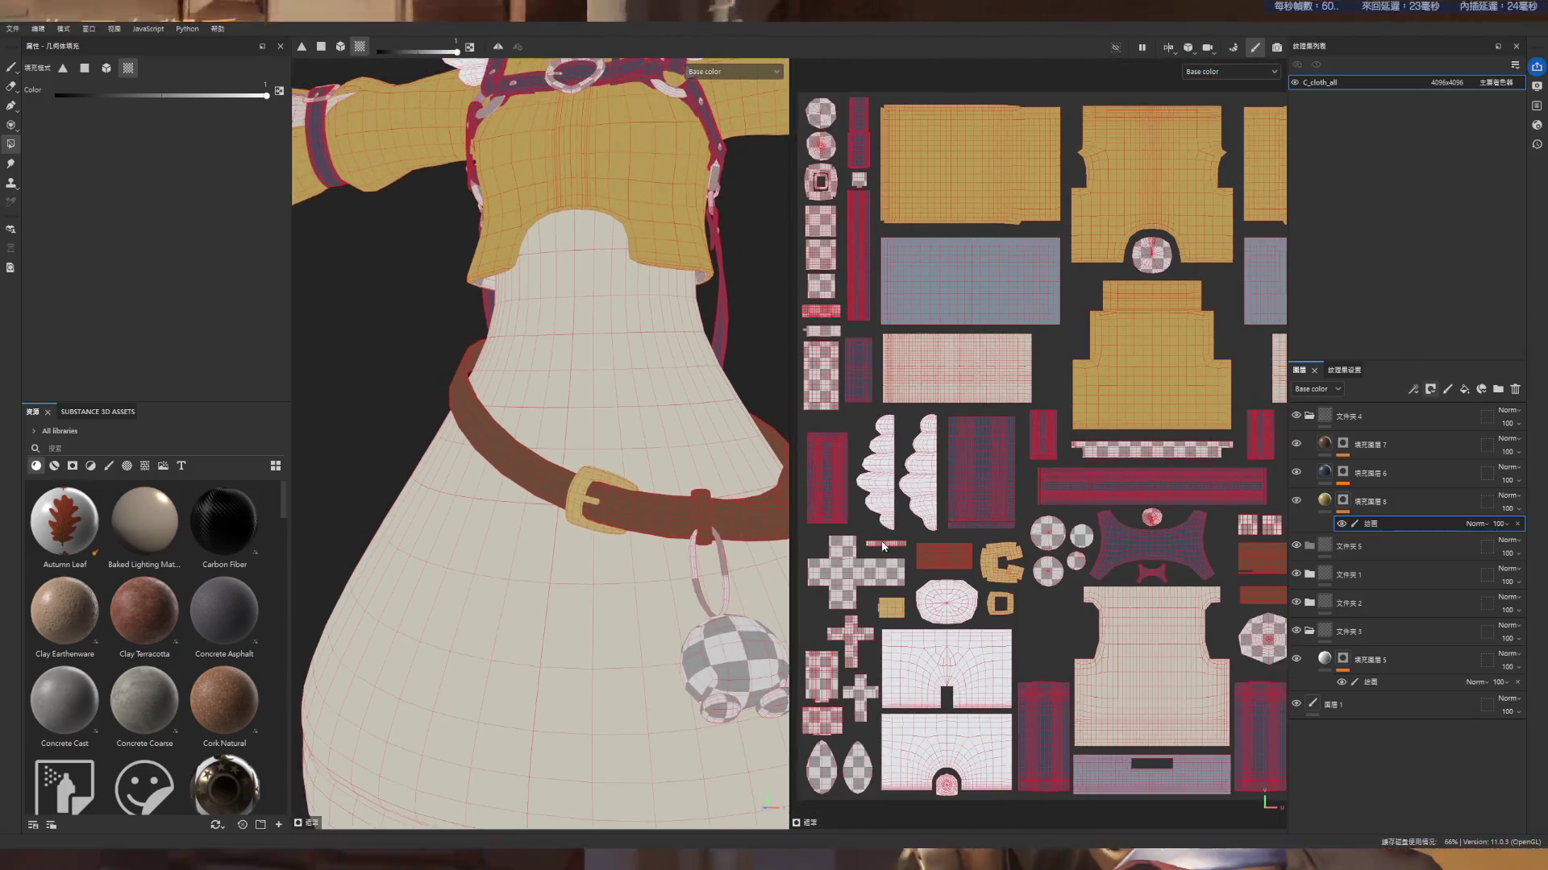
{"action": "scroll", "coordinate": [677, 569], "scroll_direction": "down", "scroll_amount": 3}
{"action": "scroll", "coordinate": [659, 507], "scroll_direction": "down", "scroll_amount": 2}
{"action": "left_click_drag", "start_coordinate": [740, 517], "coordinate": [681, 521], "text": "alt"}
{"action": "key", "text": "1"}
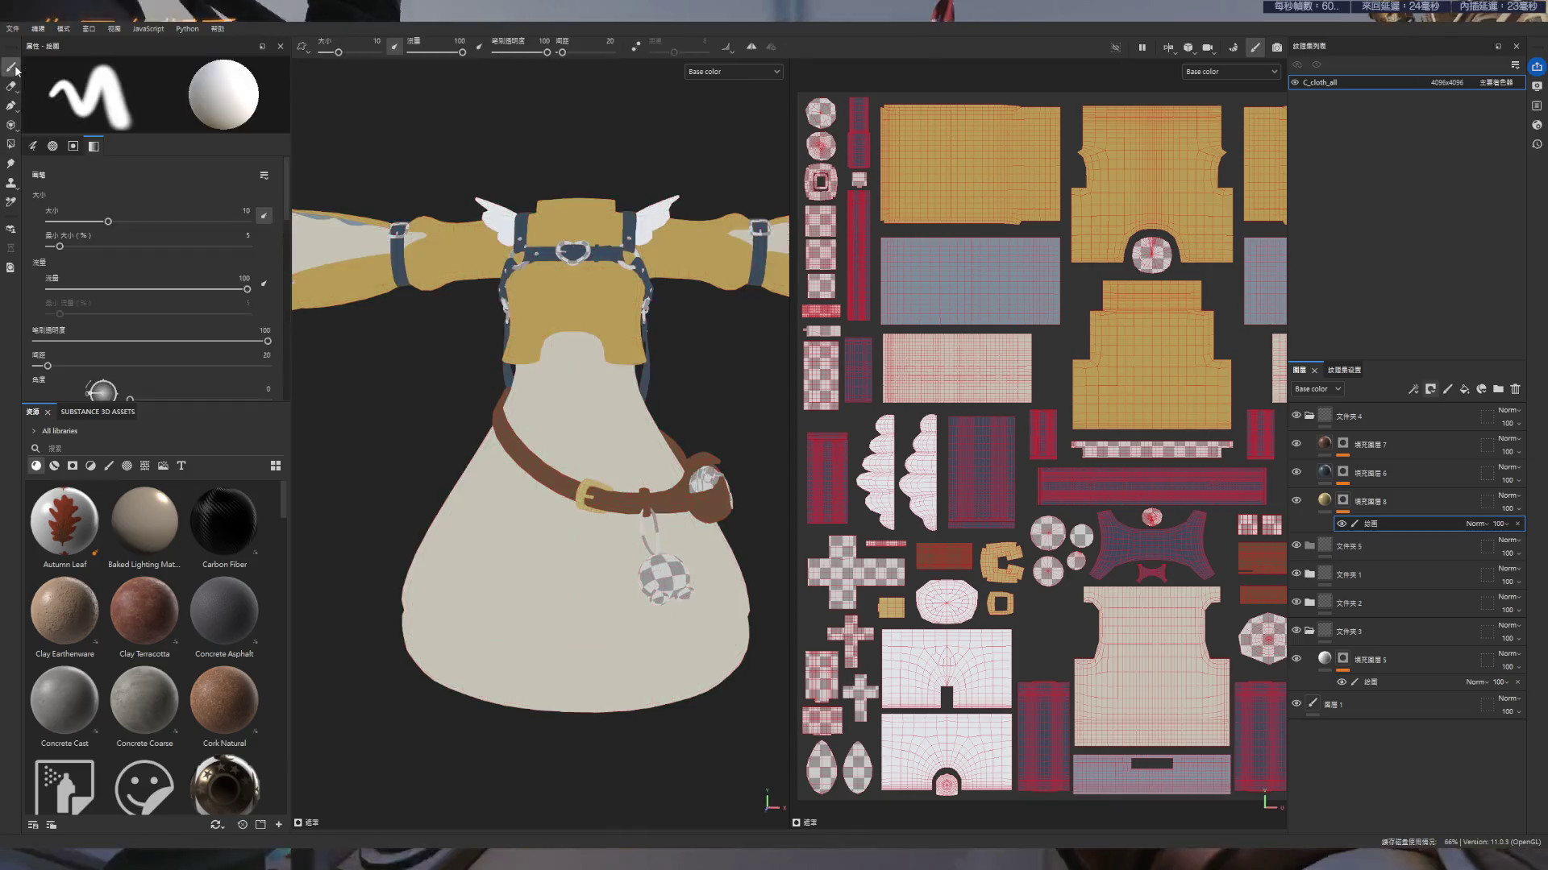
{"action": "scroll", "coordinate": [544, 484], "scroll_direction": "up", "scroll_amount": 3}
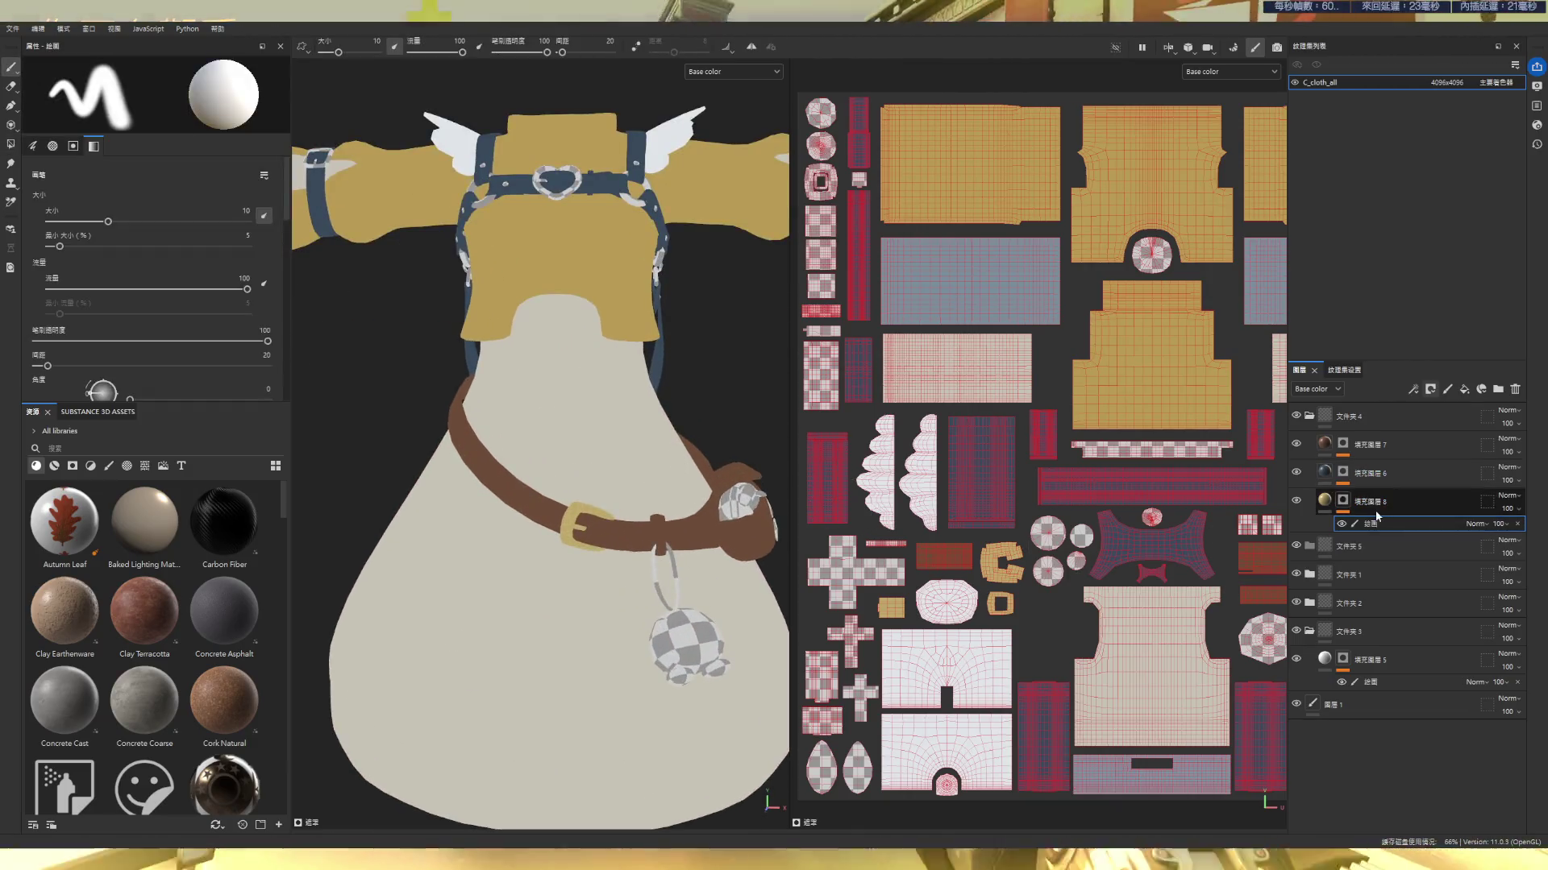
- Select fill layer 8 itself and show its fill properties instead of the mask settings
{"action": "left_click", "coordinate": [1388, 503]}
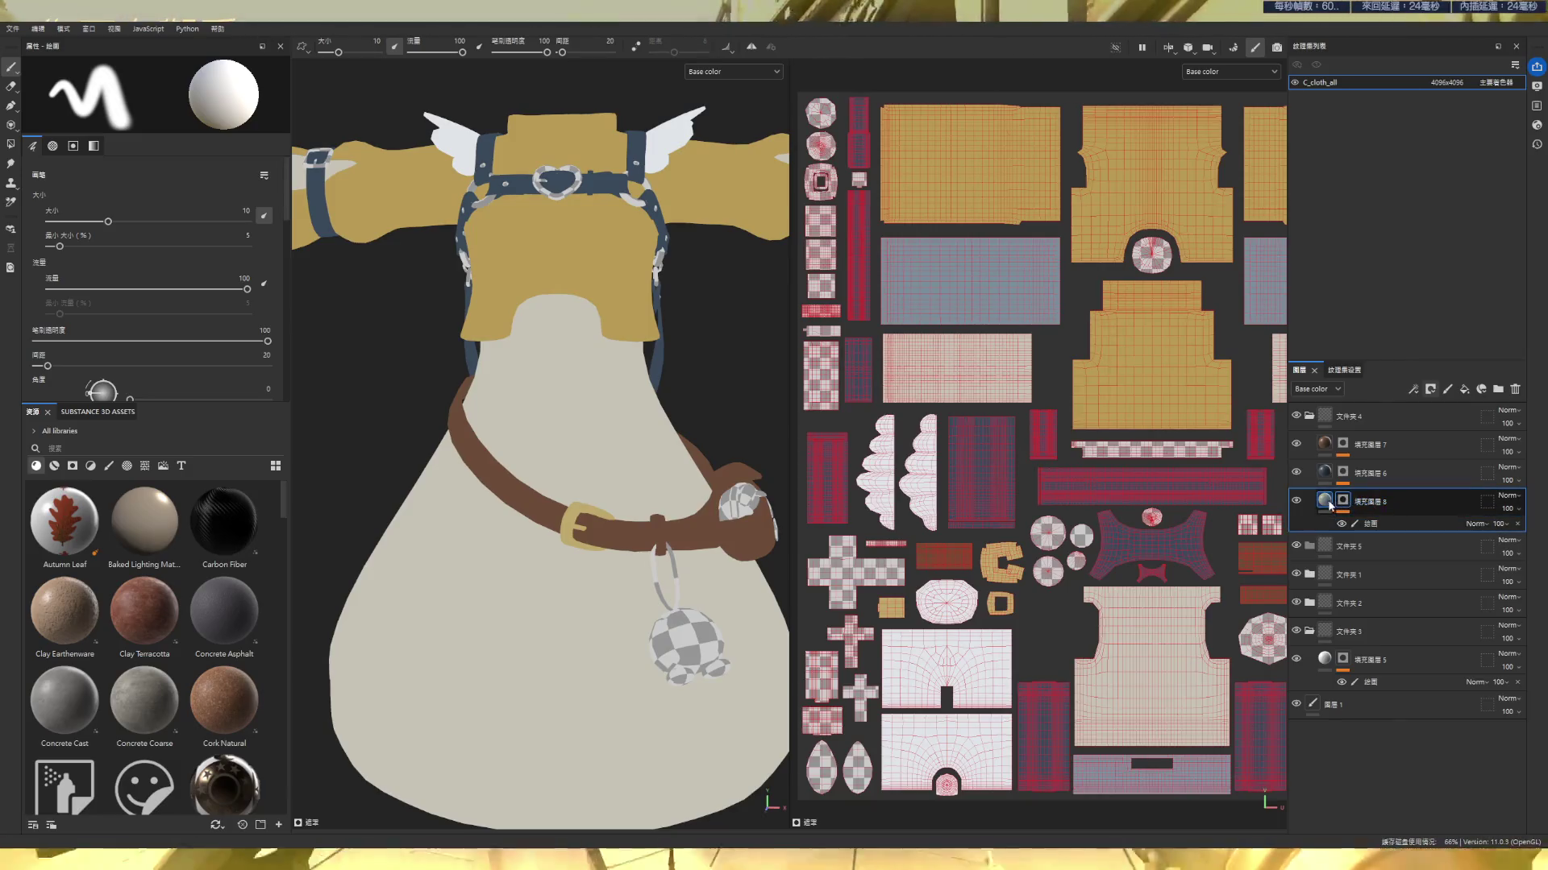
{"action": "left_click", "coordinate": [1325, 501]}
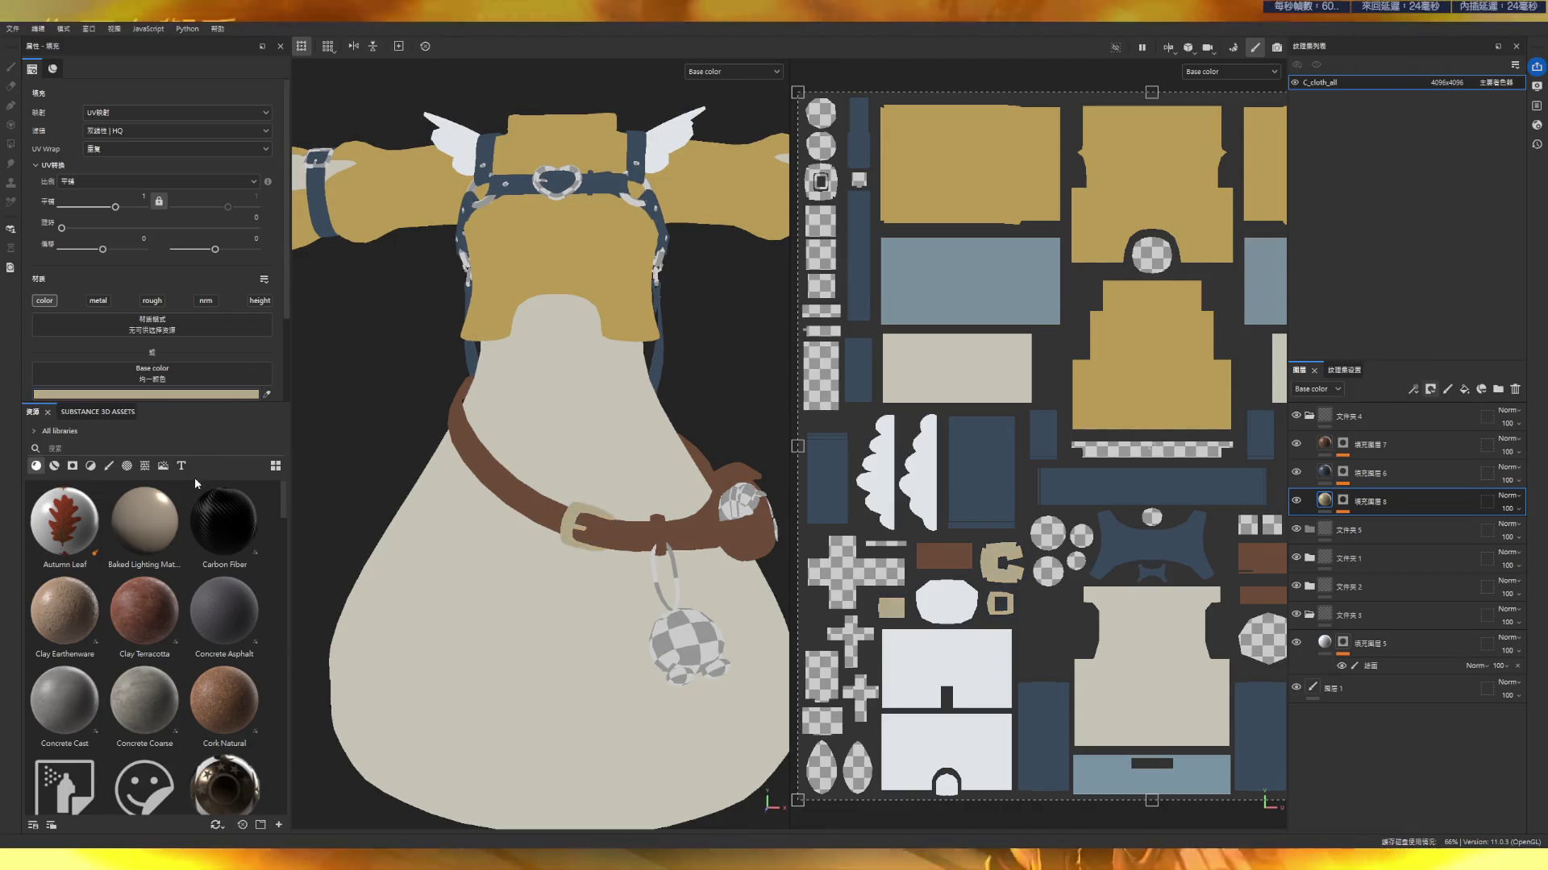
{"action": "scroll", "coordinate": [665, 459], "scroll_direction": "down", "scroll_amount": 2}
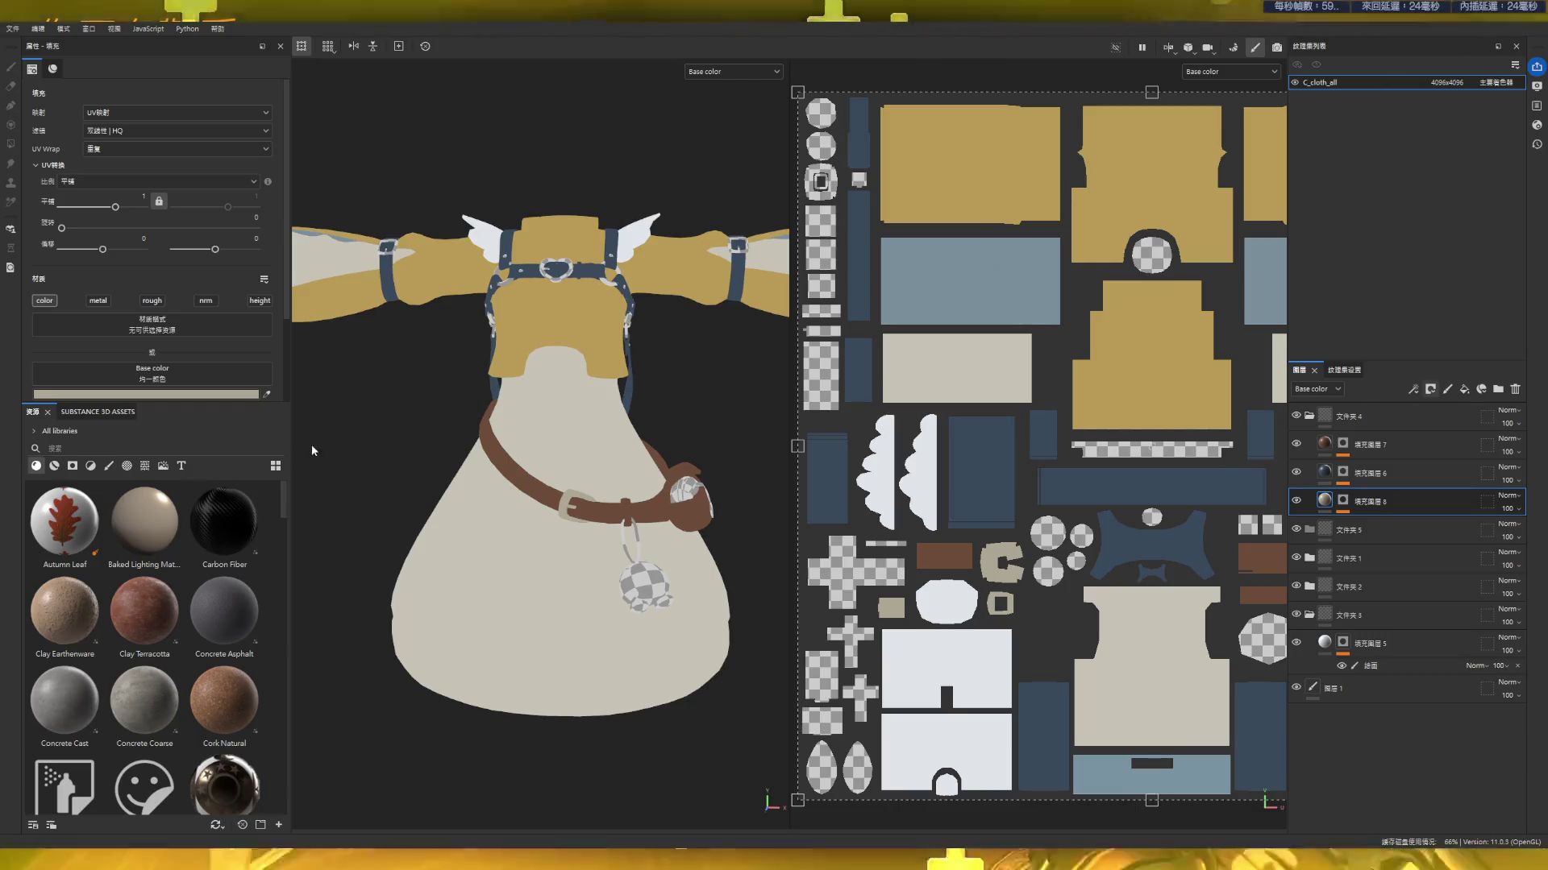
{"action": "mouse_move", "coordinate": [738, 438]}
{"action": "left_mouse_down", "text": "alt"}
{"action": "mouse_move", "coordinate": [501, 483]}
{"action": "mouse_move", "coordinate": [738, 441]}
{"action": "left_mouse_up", "text": "alt"}
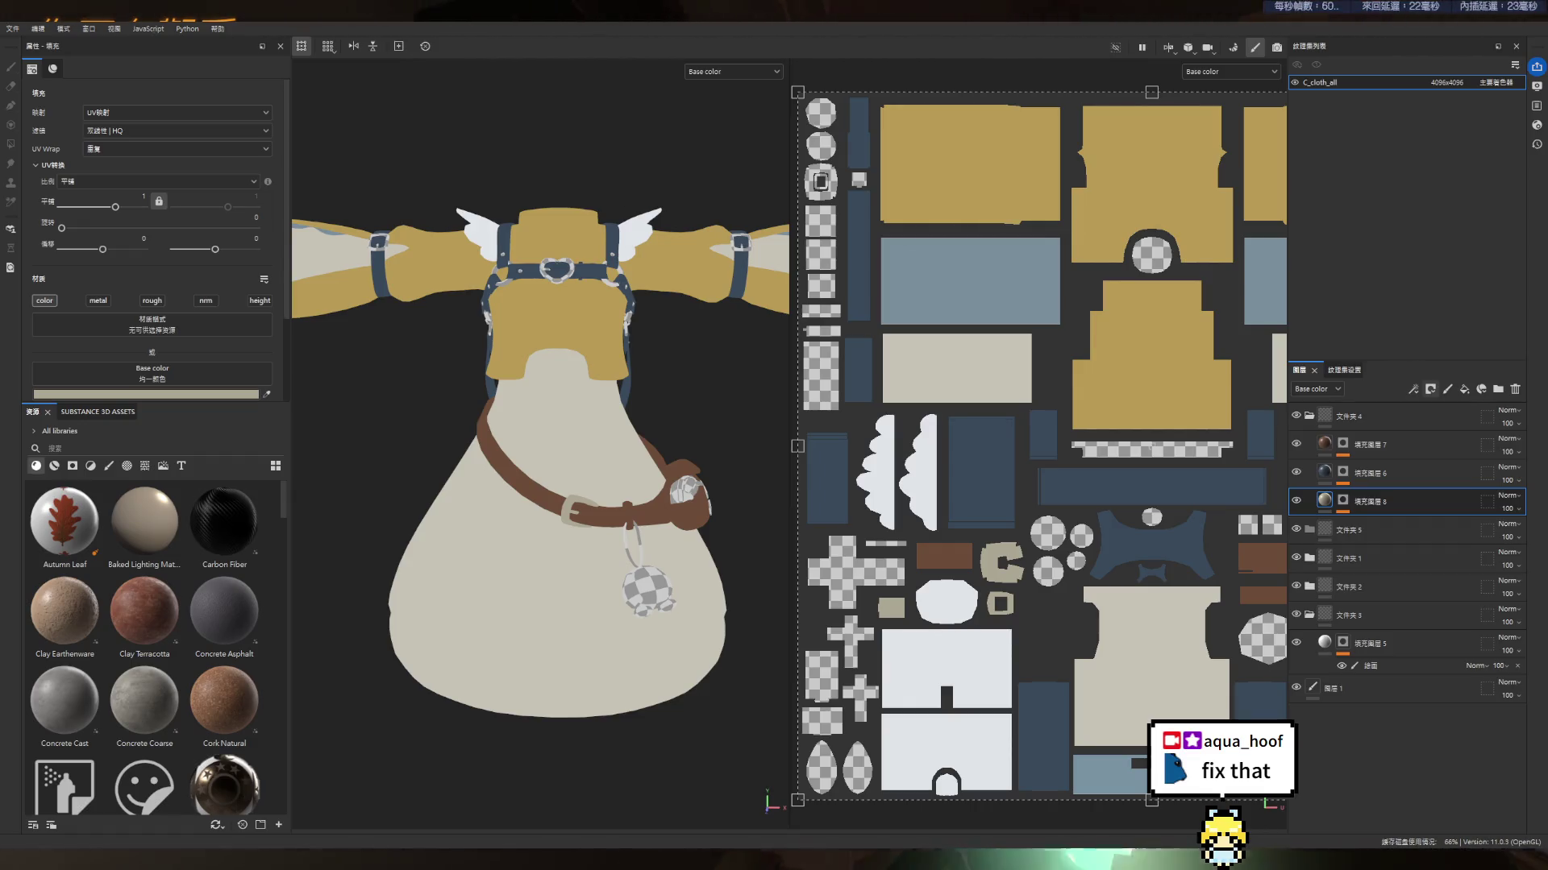
{"action": "scroll", "coordinate": [774, 561], "scroll_direction": "up", "scroll_amount": 2}
{"action": "scroll", "coordinate": [721, 527], "scroll_direction": "up", "scroll_amount": 2}
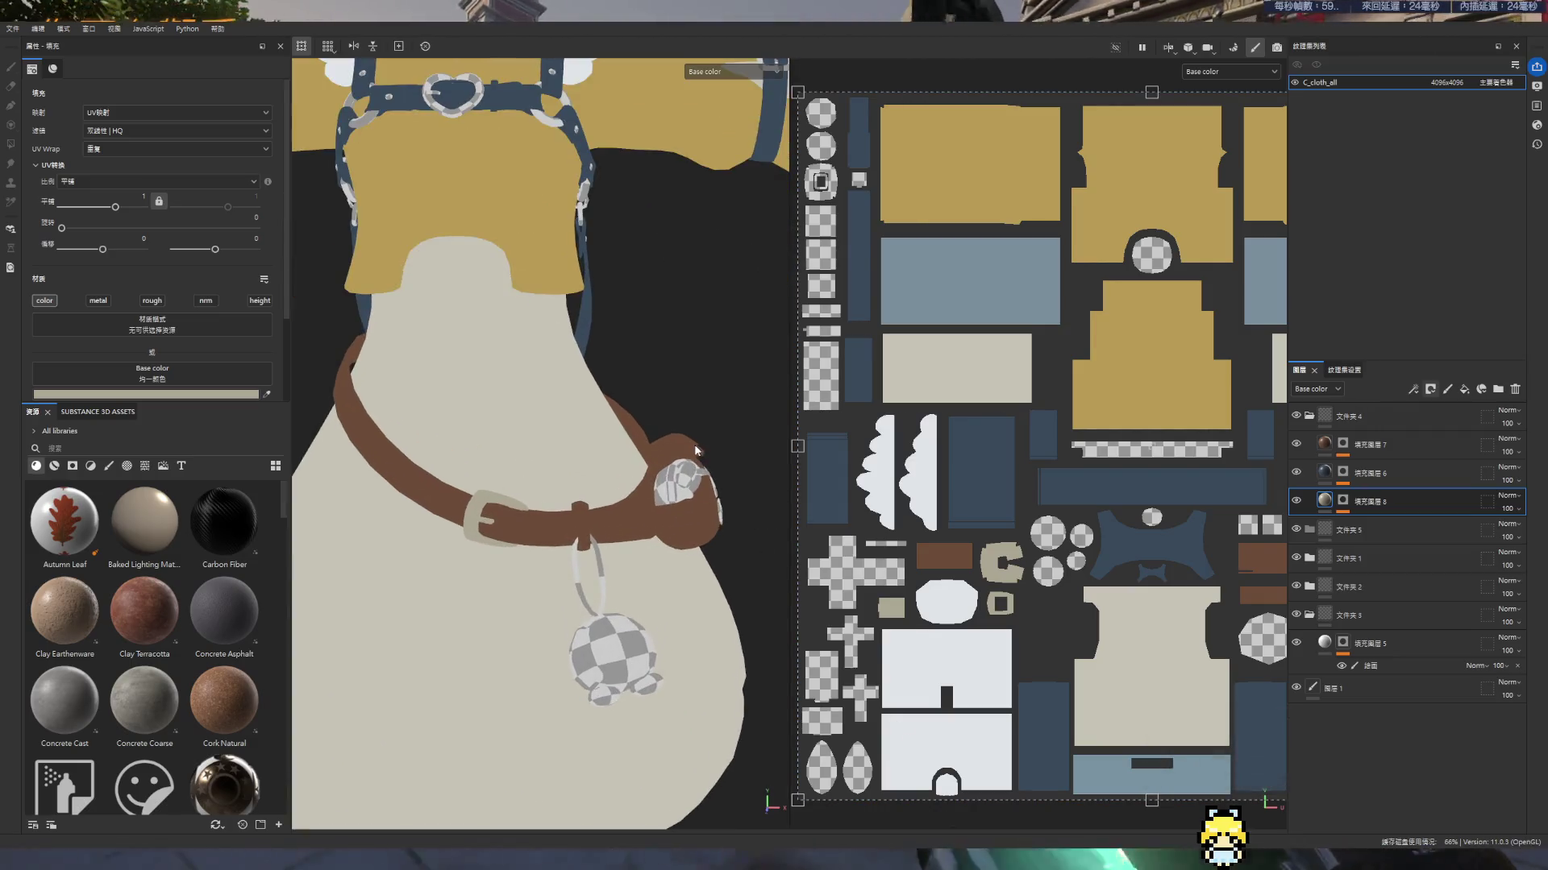
{"action": "scroll", "coordinate": [697, 452], "scroll_direction": "down", "scroll_amount": 4}
{"action": "scroll", "coordinate": [696, 452], "scroll_direction": "up", "scroll_amount": 2}
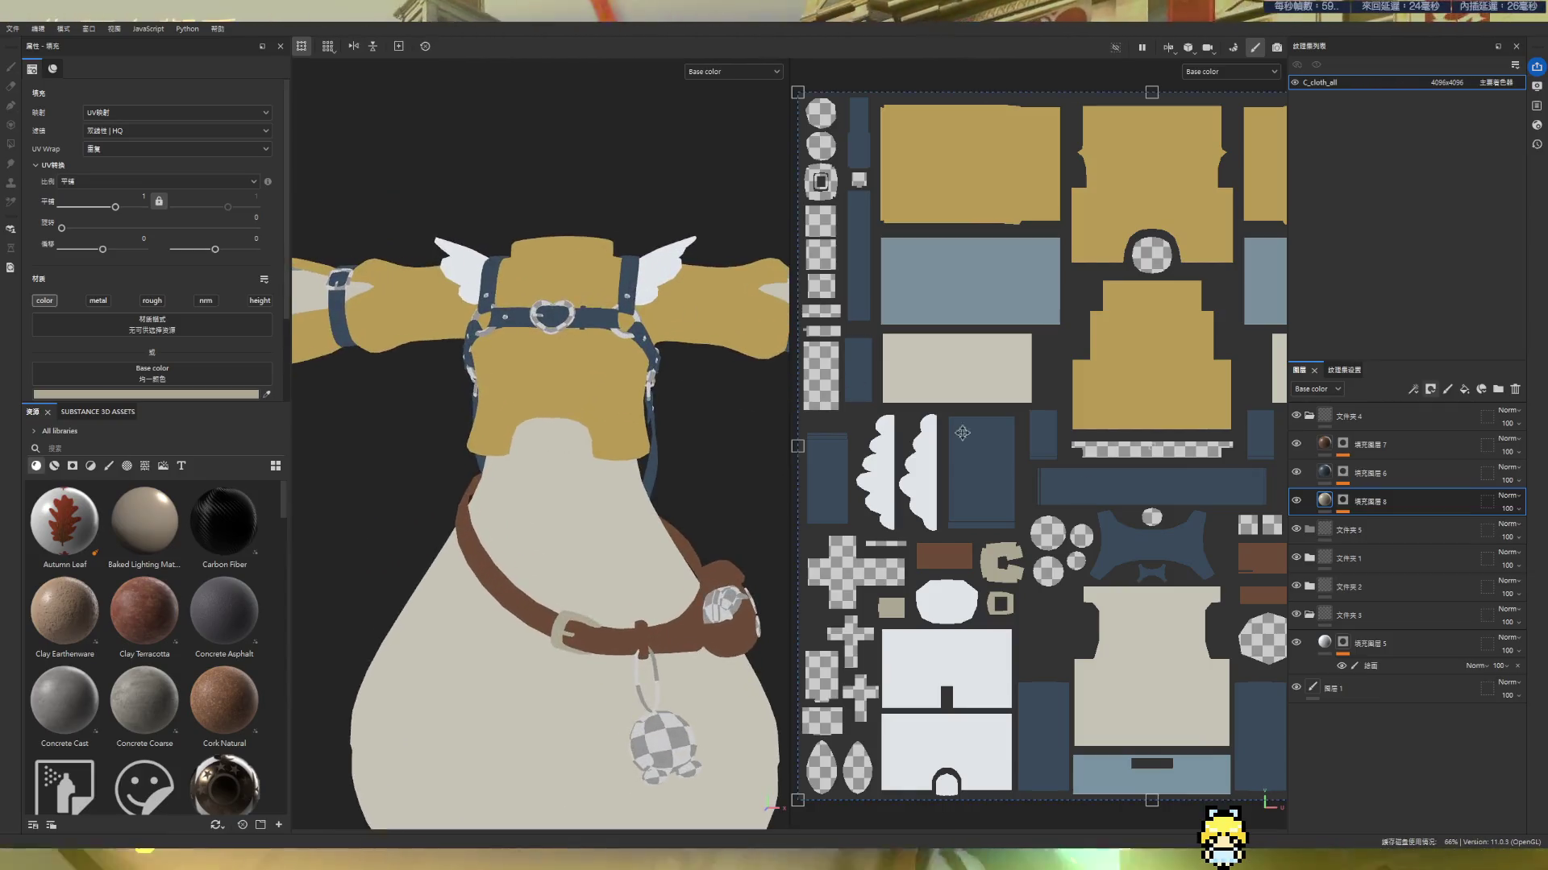
- Collapse folder 4 and toggle folder 3's visibility to check which white parts it holds
{"action": "left_click", "coordinate": [1307, 416]}
{"action": "double_click", "coordinate": [1294, 473]}
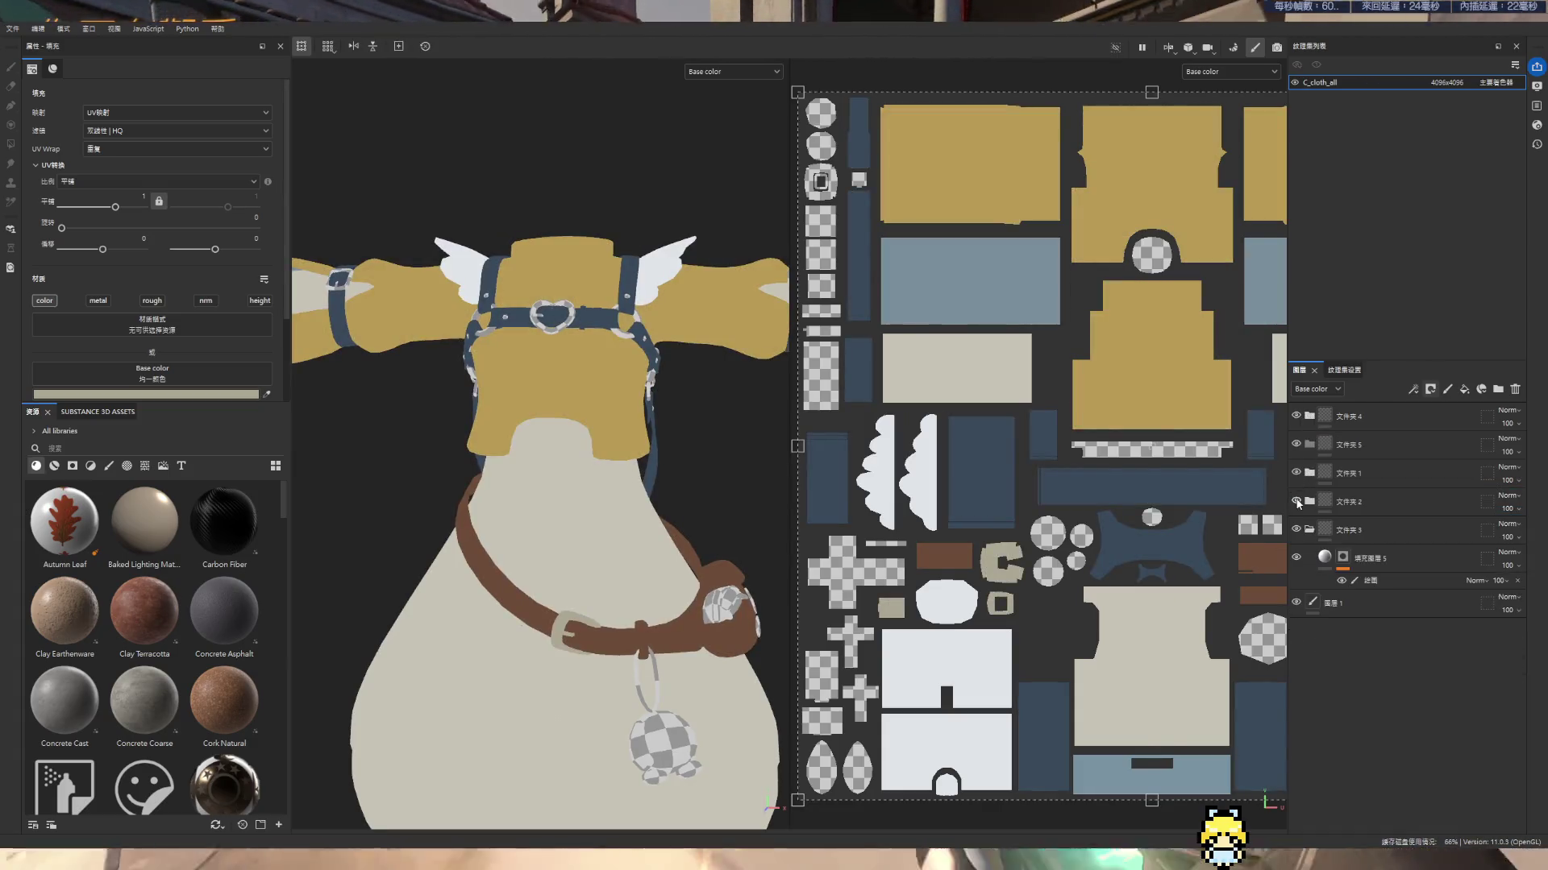
{"action": "left_click", "coordinate": [1296, 501]}
{"action": "left_click", "coordinate": [1297, 531]}
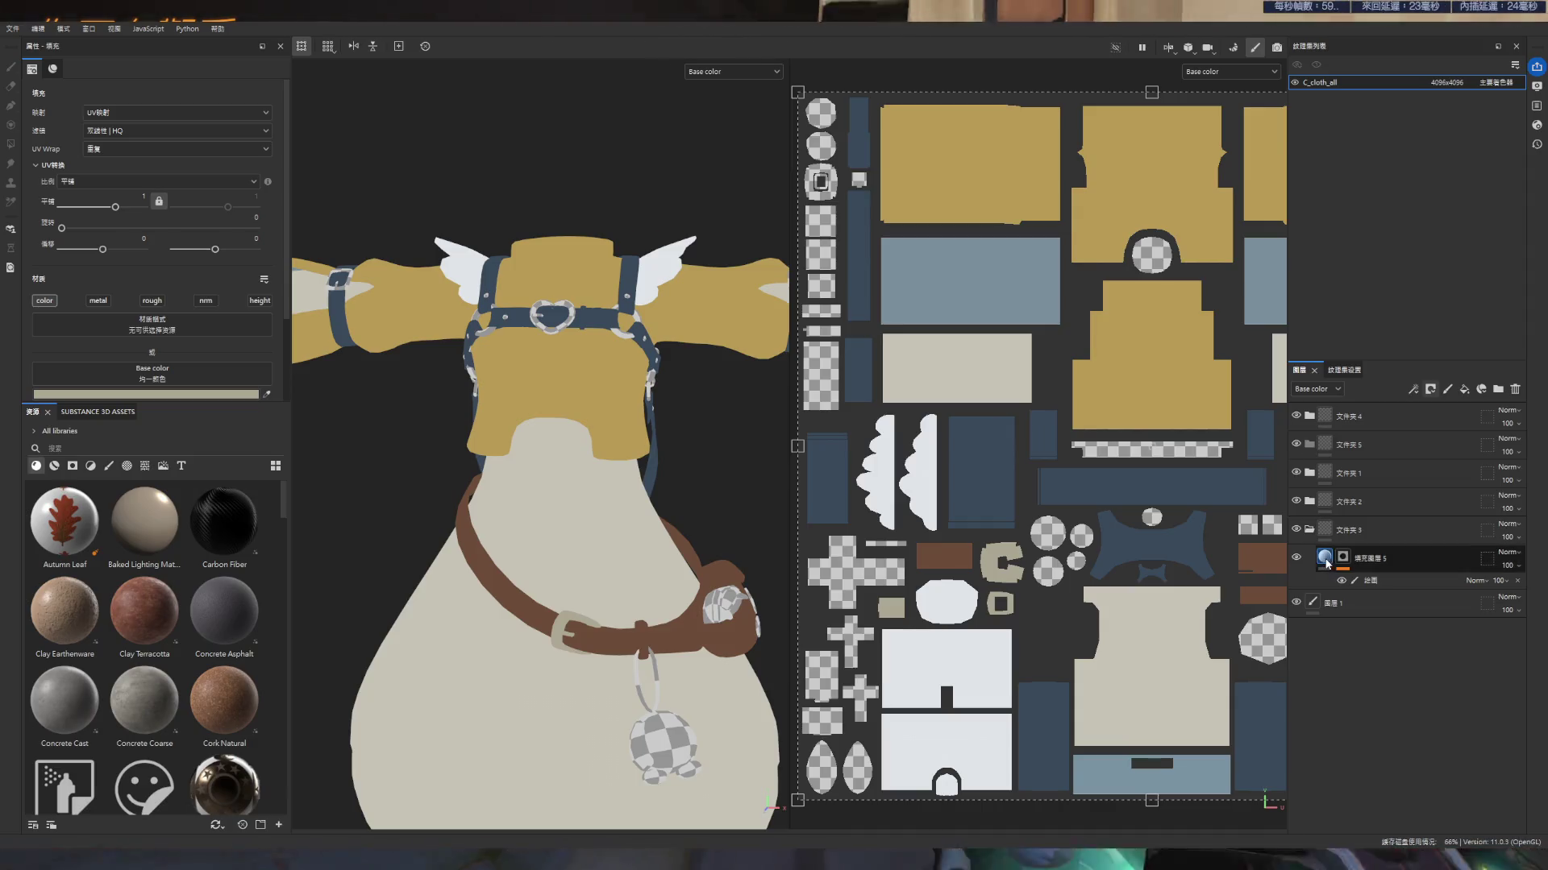
{"action": "left_click_drag", "start_coordinate": [1318, 558], "coordinate": [1312, 530]}
{"action": "left_click", "coordinate": [1296, 530]}
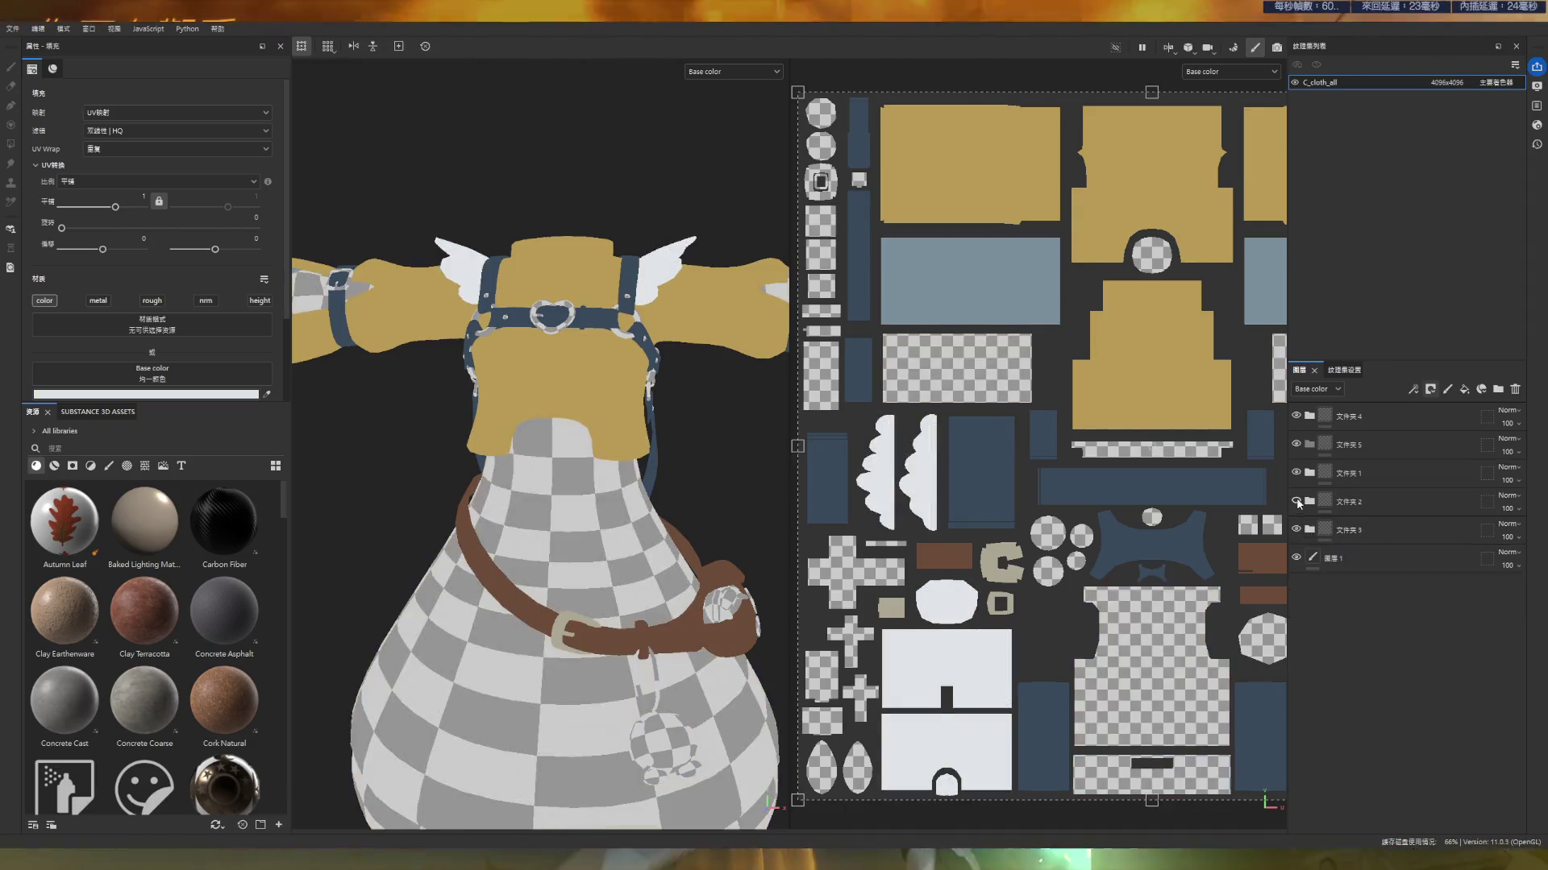
{"action": "left_click", "coordinate": [1297, 473]}
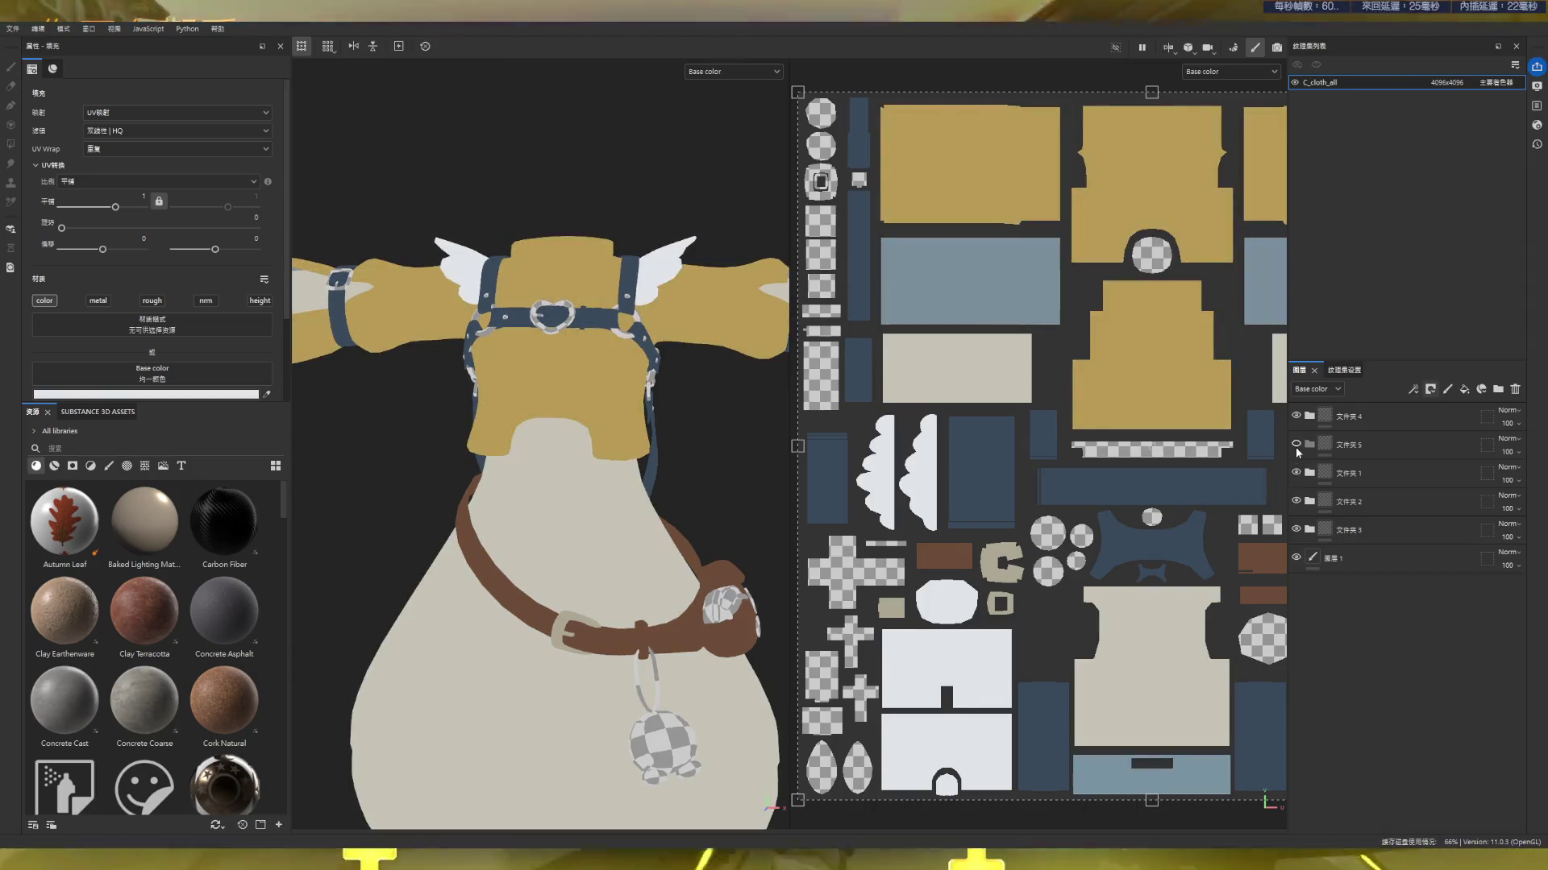
- Toggle the belt-and-straps folder, then add fill layer 9 above fill layer 8 inside folder 4
{"action": "left_click", "coordinate": [1295, 417]}
{"action": "left_click", "coordinate": [1295, 418]}
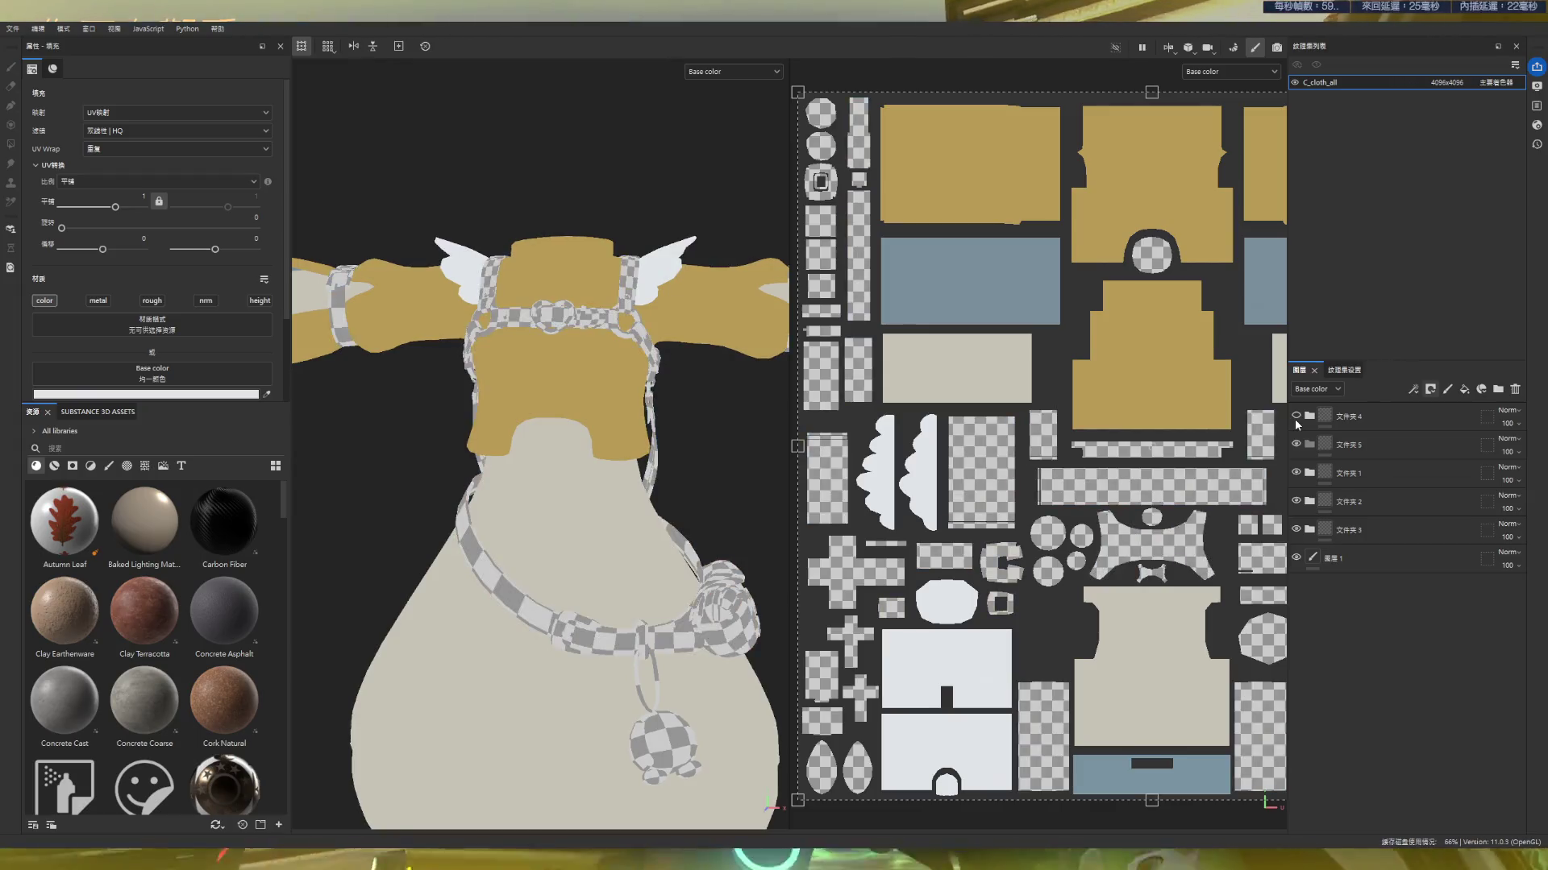
{"action": "left_click", "coordinate": [1295, 417]}
{"action": "left_click", "coordinate": [1407, 472]}
{"action": "left_click", "coordinate": [1464, 391]}
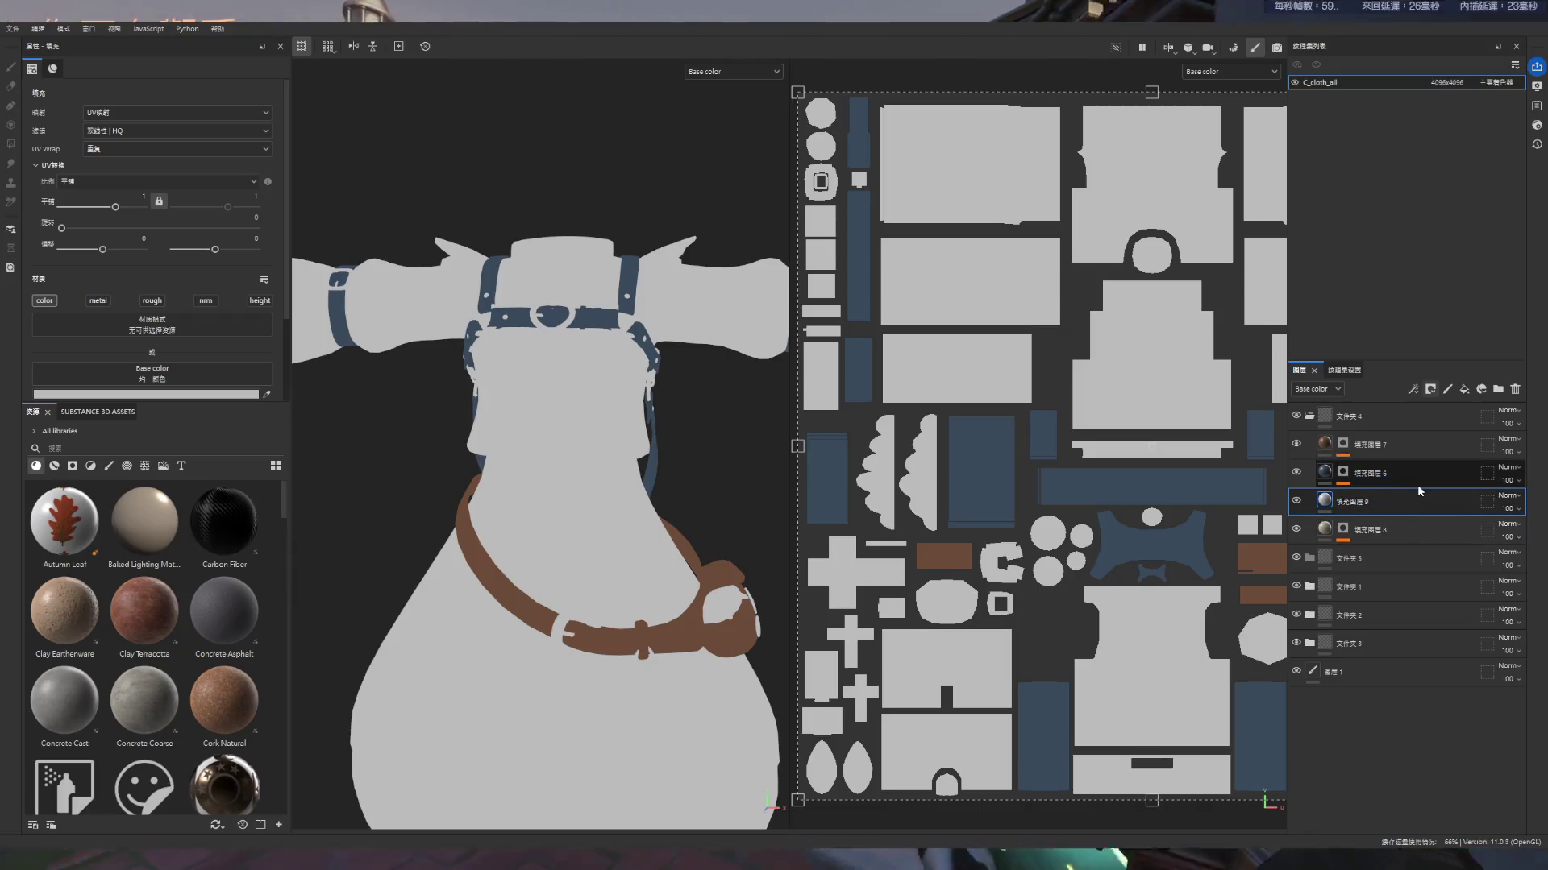
{"action": "scroll", "coordinate": [508, 232], "scroll_direction": "up", "scroll_amount": 2}
{"action": "scroll", "coordinate": [547, 283], "scroll_direction": "up", "scroll_amount": 2}
{"action": "scroll", "coordinate": [548, 283], "scroll_direction": "up", "scroll_amount": 1}
{"action": "scroll", "coordinate": [331, 345], "scroll_direction": "up", "scroll_amount": 2}
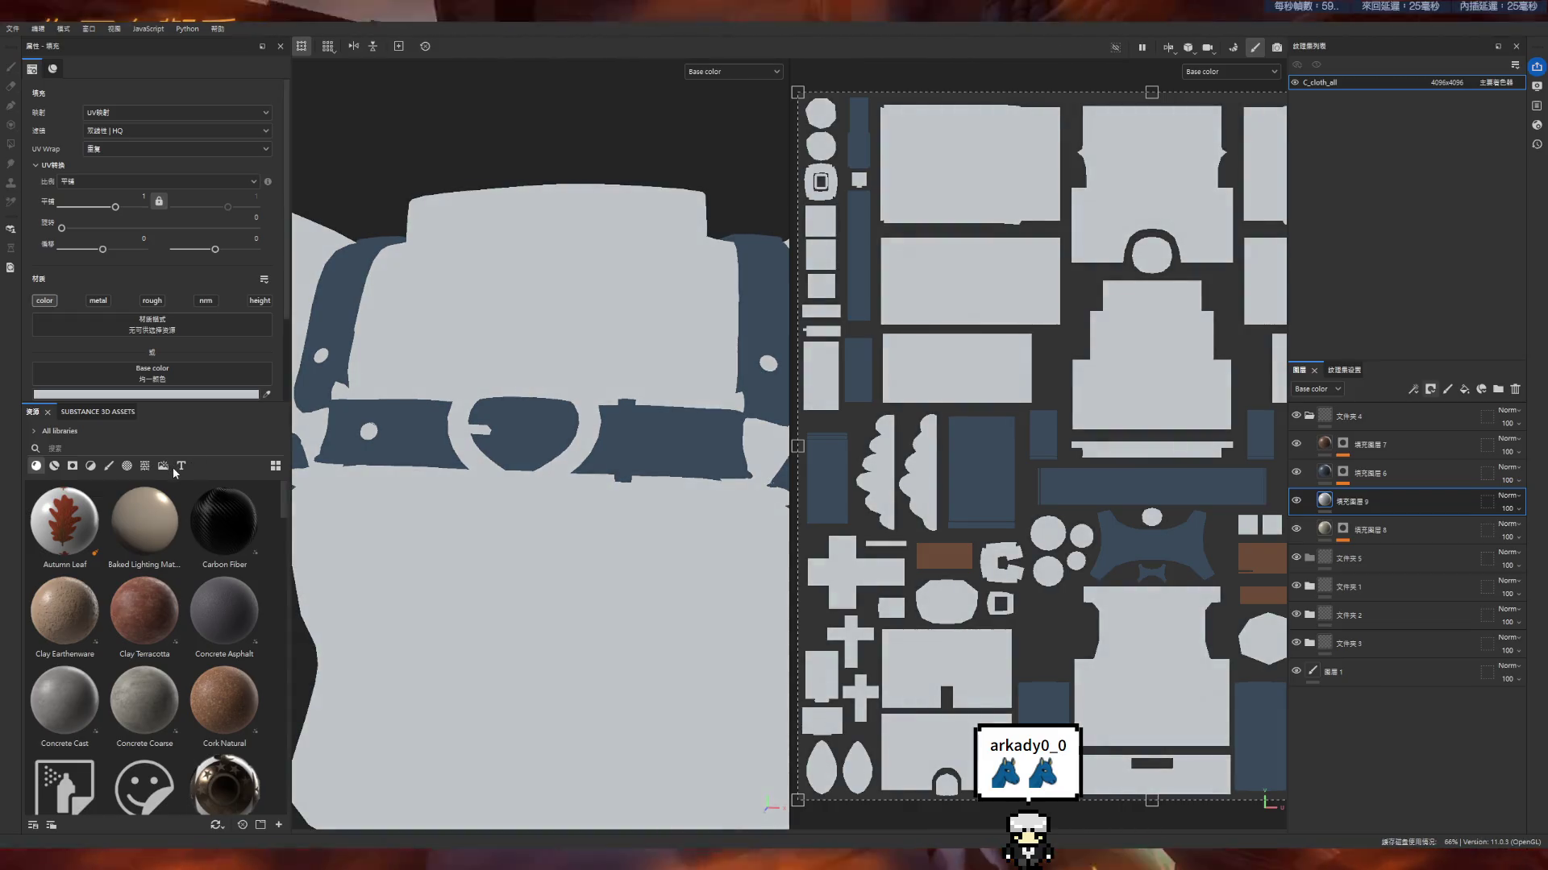
{"action": "scroll", "coordinate": [699, 452], "scroll_direction": "down", "scroll_amount": 3}
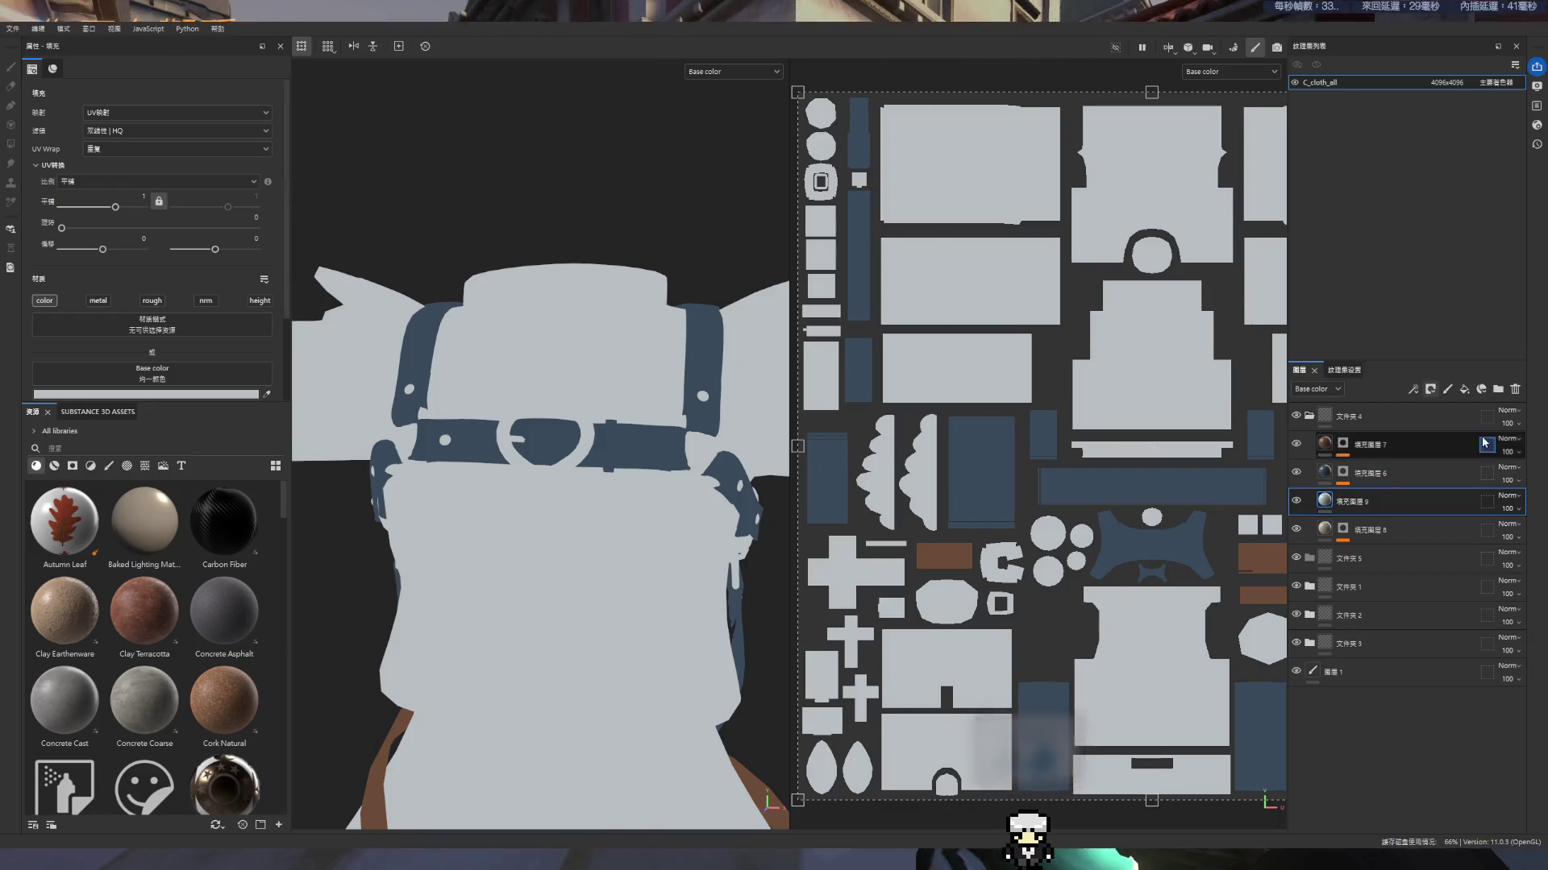
- Switch to the paint tool to start painting on fill layer 9's black mask
{"action": "key", "text": "1"}
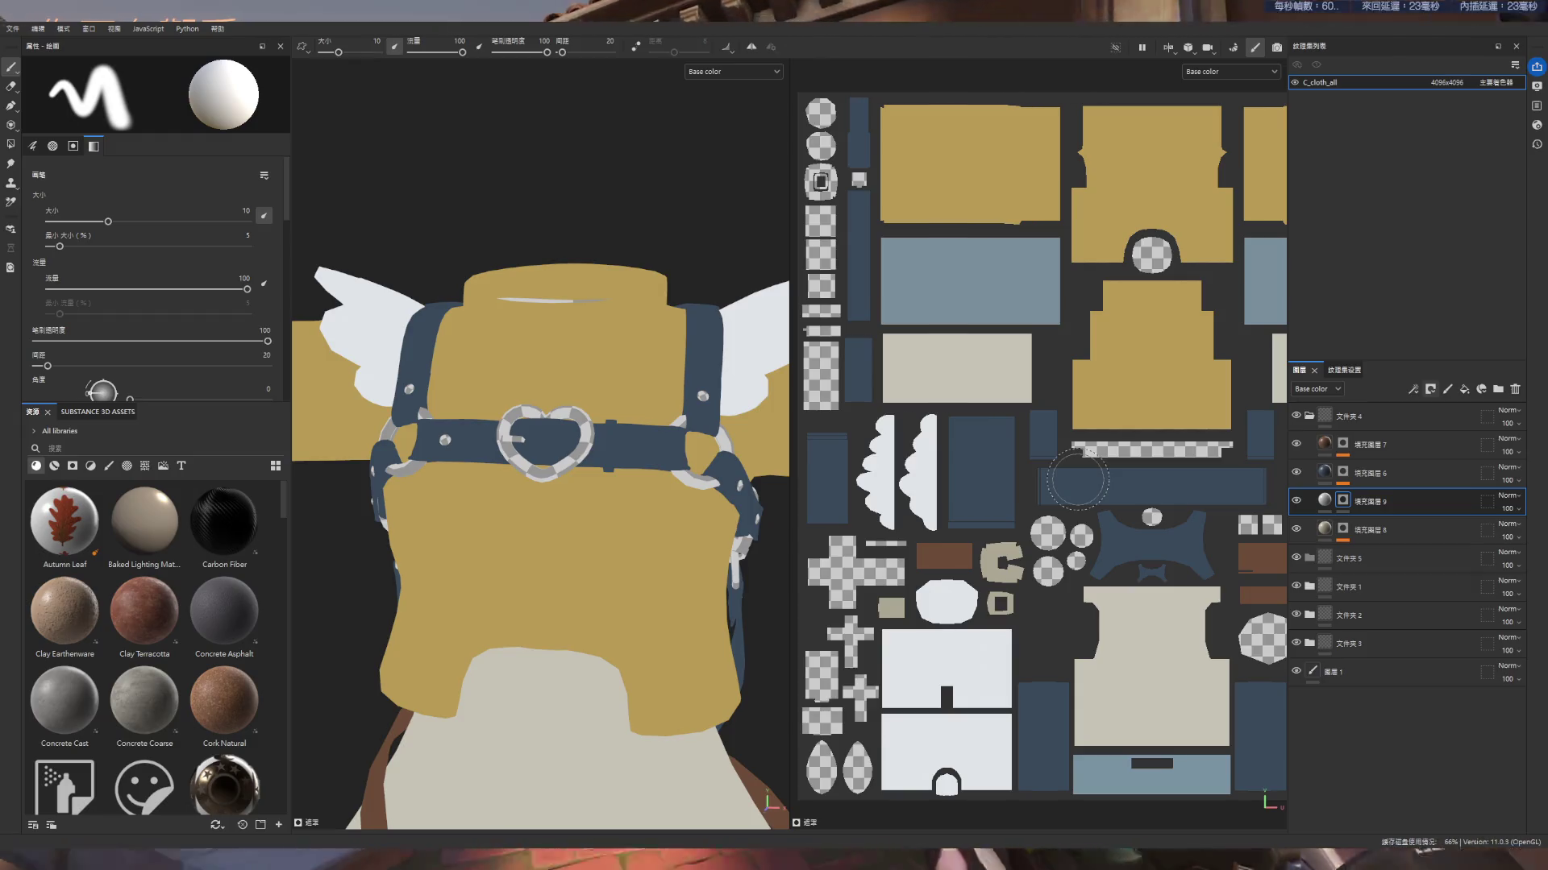
{"action": "scroll", "coordinate": [596, 400], "scroll_direction": "up", "scroll_amount": 2}
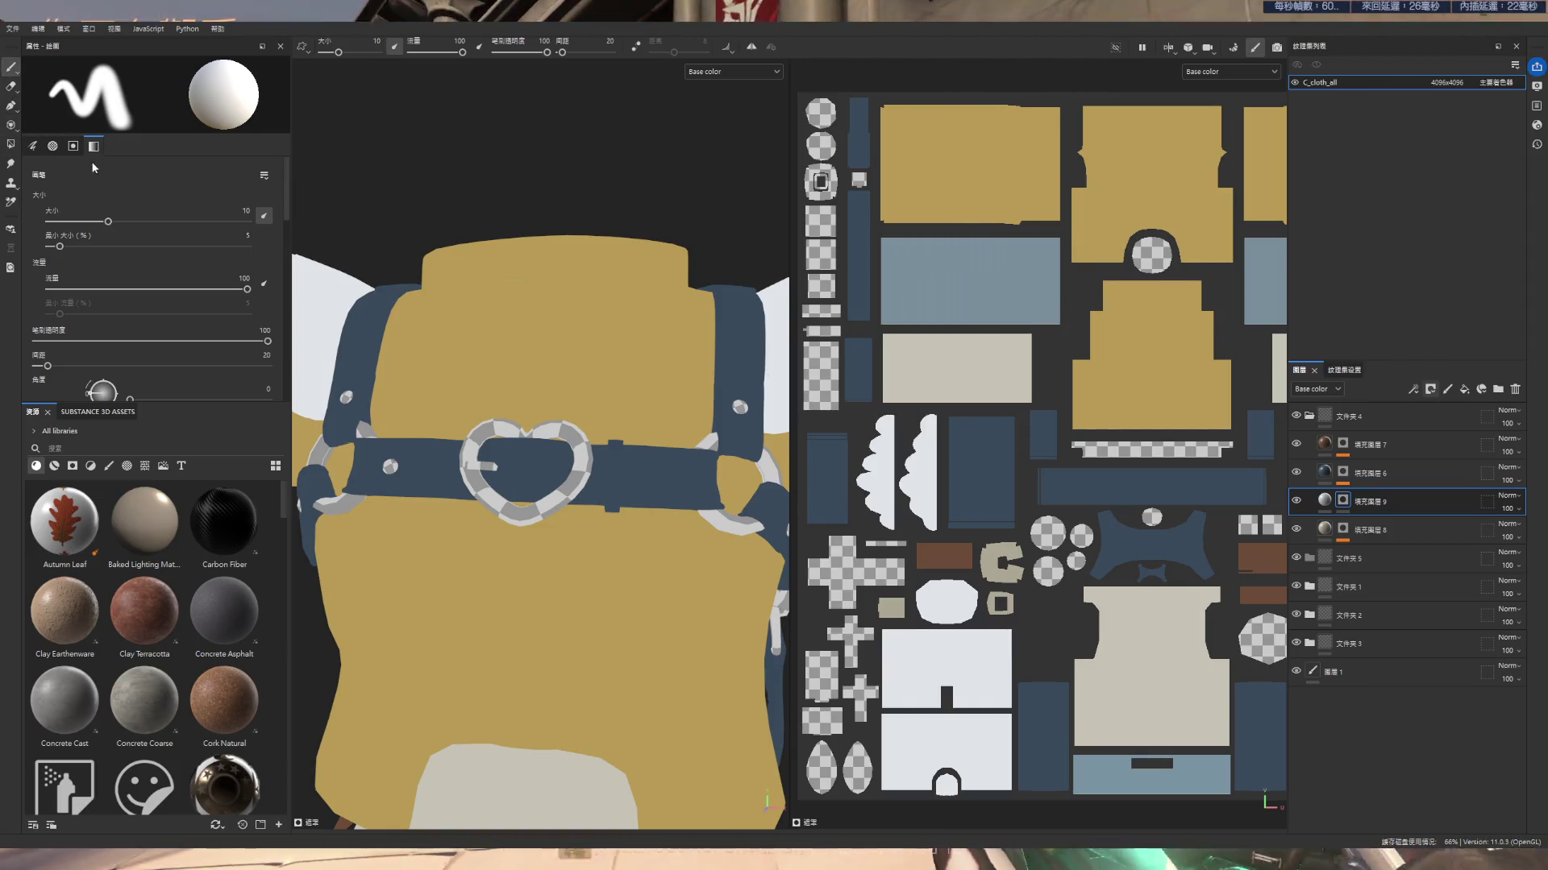
- Switch to Geometry Fill by mesh and fill the small checkered UV island plain grey
{"action": "left_click", "coordinate": [12, 143]}
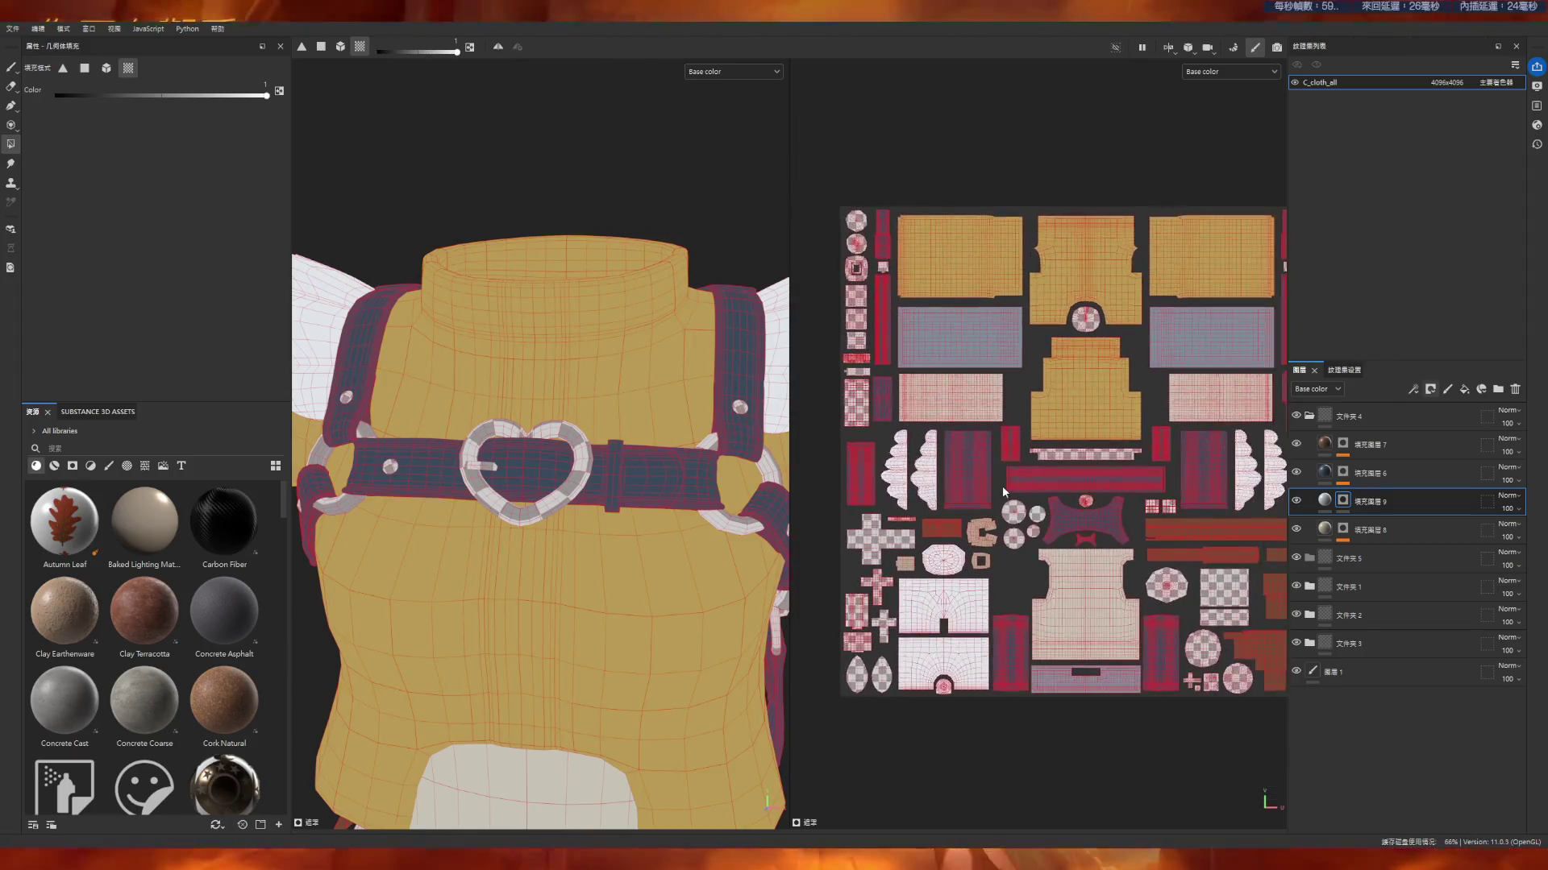
{"action": "scroll", "coordinate": [879, 555], "scroll_direction": "up", "scroll_amount": 1}
{"action": "scroll", "coordinate": [879, 555], "scroll_direction": "up", "scroll_amount": 2}
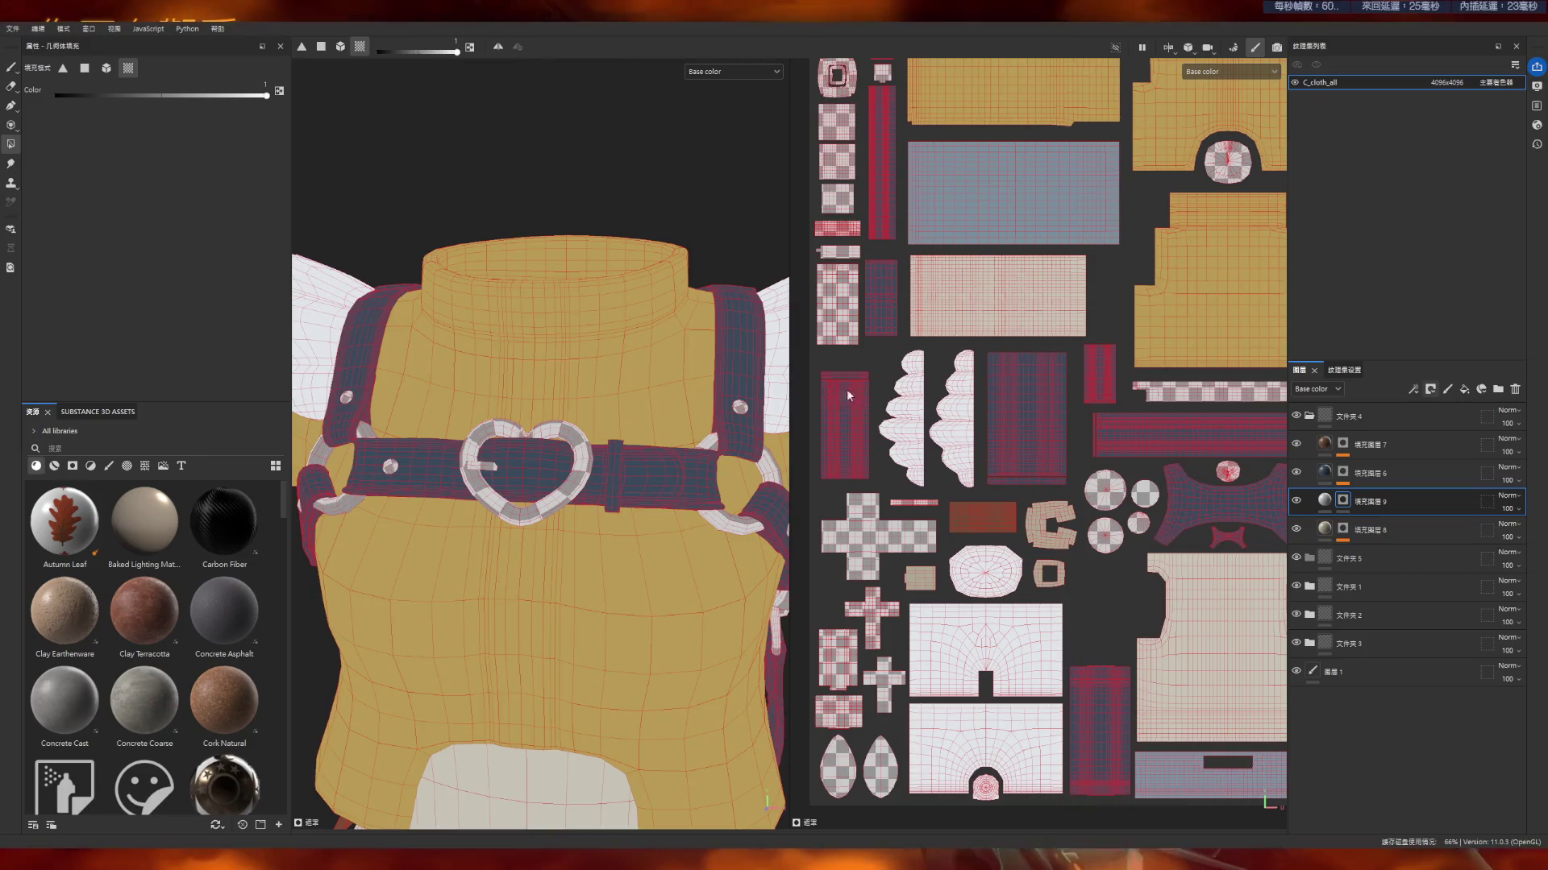
{"action": "scroll", "coordinate": [840, 341], "scroll_direction": "up", "scroll_amount": 2}
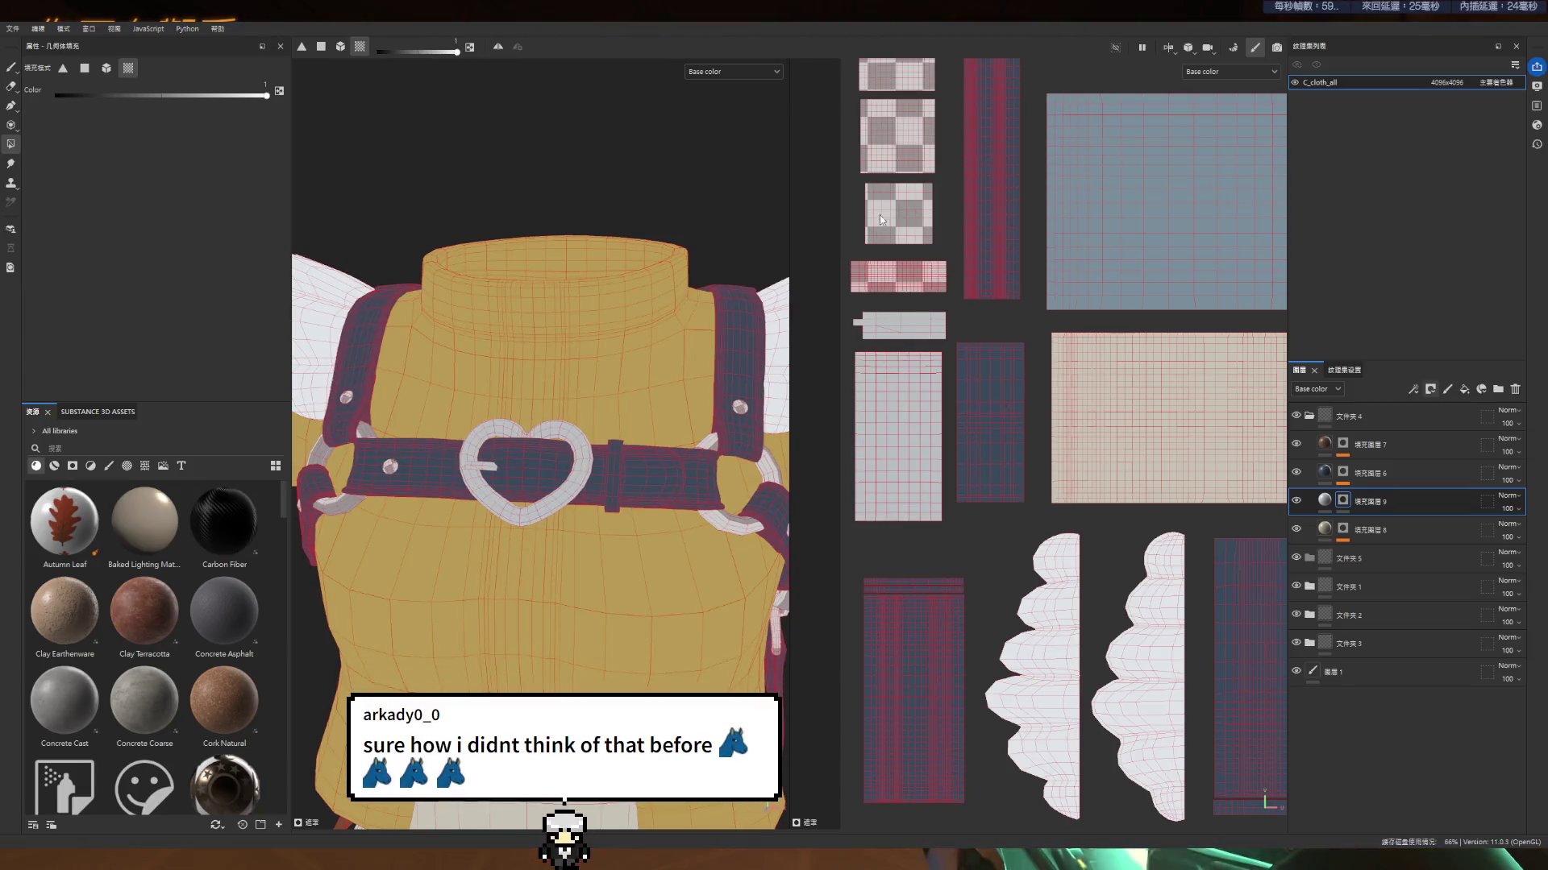
{"action": "scroll", "coordinate": [892, 417], "scroll_direction": "down", "scroll_amount": 1}
{"action": "scroll", "coordinate": [893, 417], "scroll_direction": "down", "scroll_amount": 2}
{"action": "scroll", "coordinate": [891, 400], "scroll_direction": "down", "scroll_amount": 1}
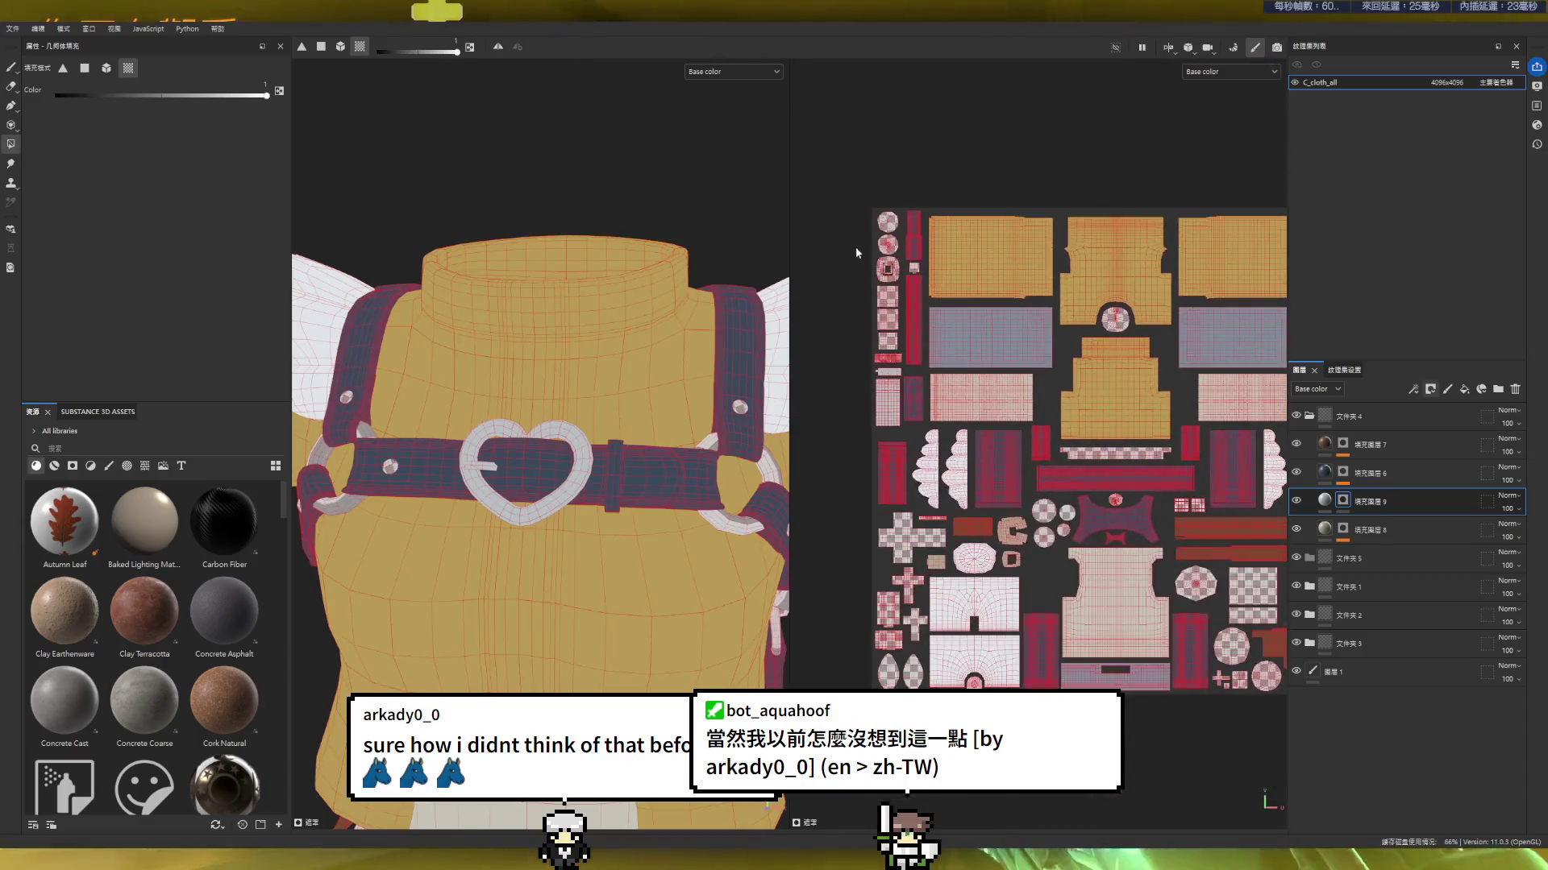
{"action": "scroll", "coordinate": [886, 374], "scroll_direction": "up", "scroll_amount": 2}
{"action": "scroll", "coordinate": [881, 353], "scroll_direction": "up", "scroll_amount": 1}
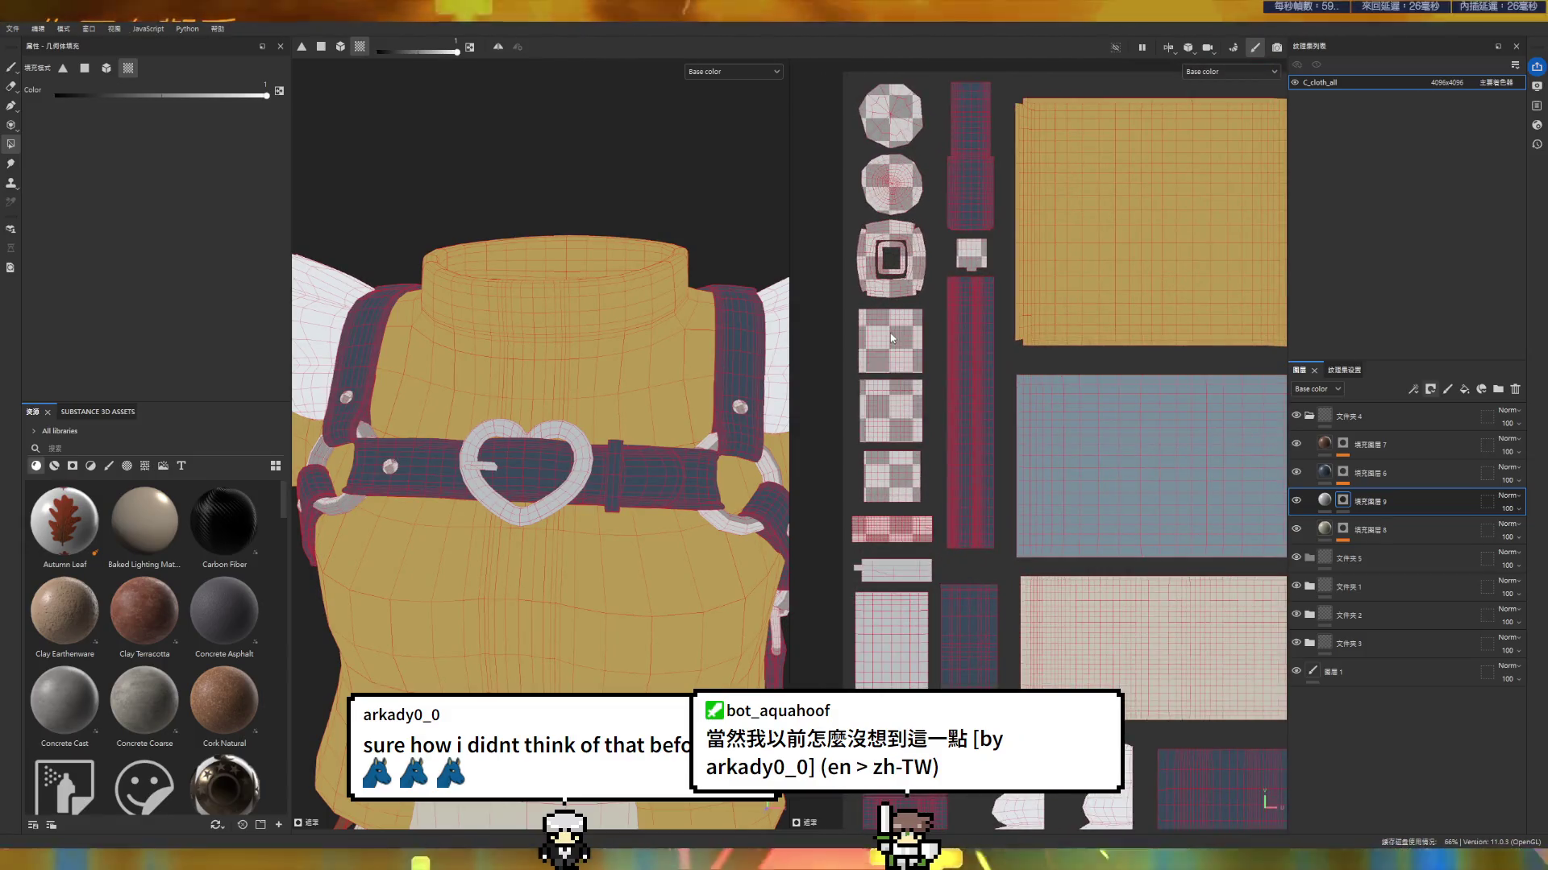
{"action": "scroll", "coordinate": [740, 448], "scroll_direction": "down", "scroll_amount": 1}
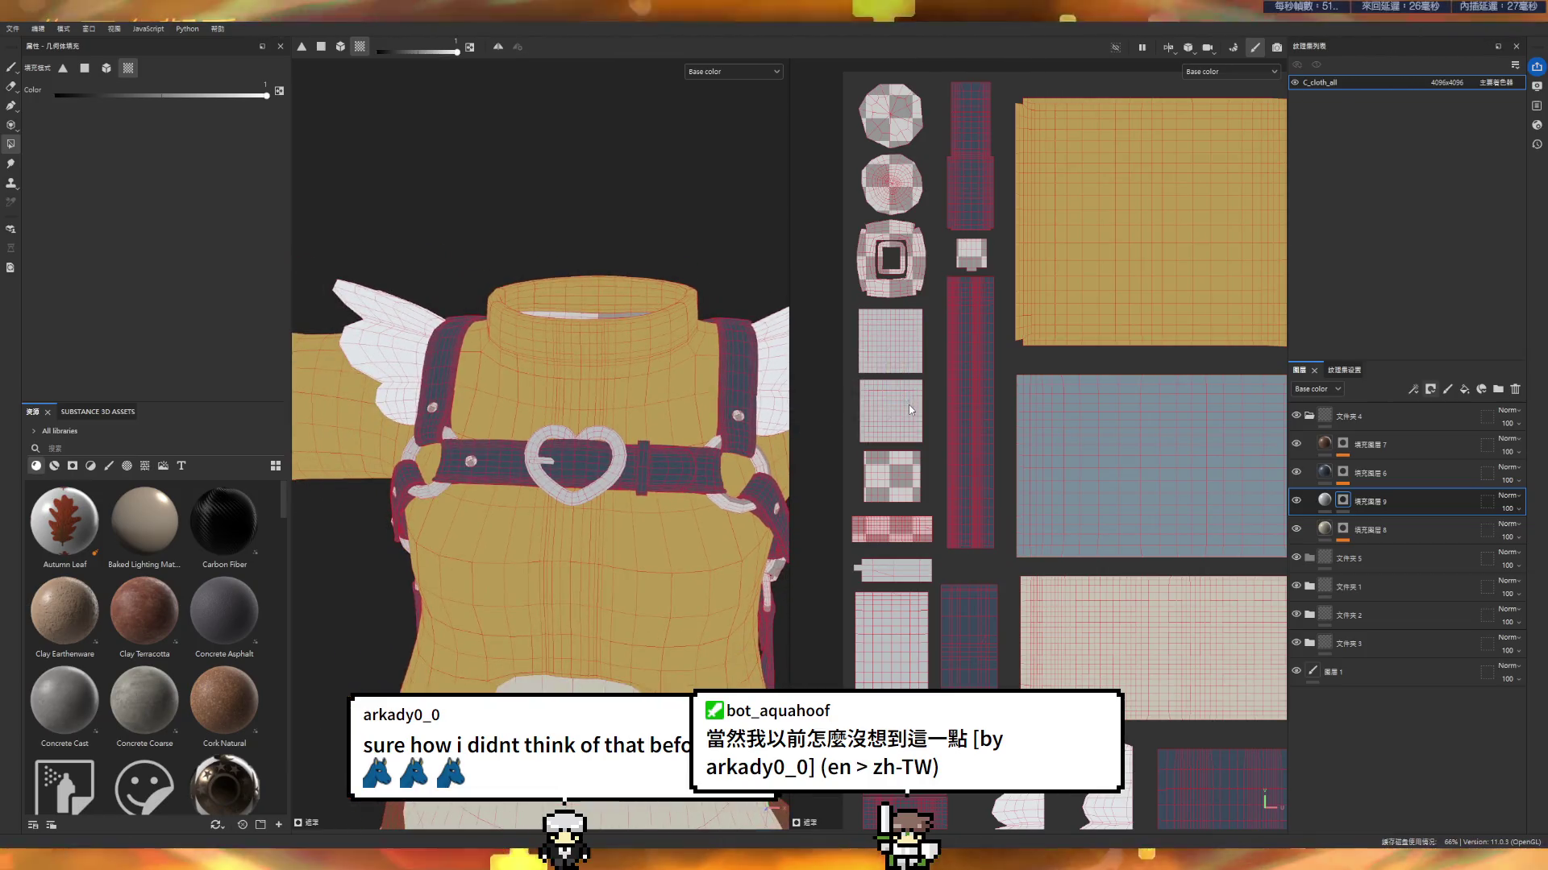
{"action": "mouse_move", "coordinate": [703, 422]}
{"action": "left_mouse_down", "text": "alt"}
{"action": "mouse_move", "coordinate": [660, 411]}
{"action": "mouse_move", "coordinate": [725, 411]}
{"action": "left_mouse_up", "text": "alt"}
{"action": "scroll", "coordinate": [660, 411], "scroll_direction": "up", "scroll_amount": 3}
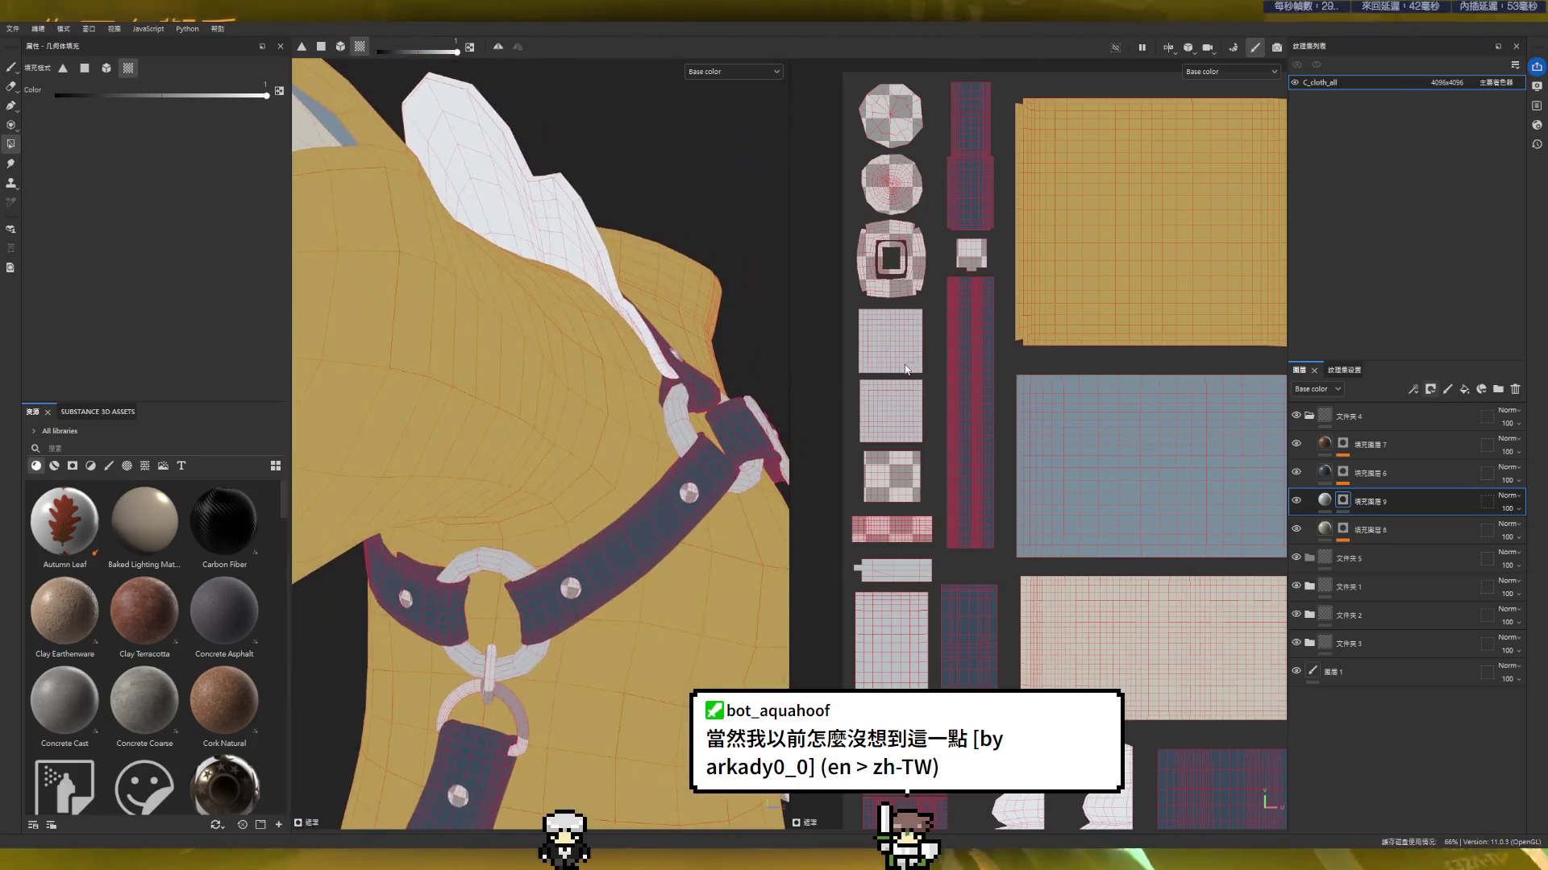
{"action": "scroll", "coordinate": [924, 413], "scroll_direction": "down", "scroll_amount": 2}
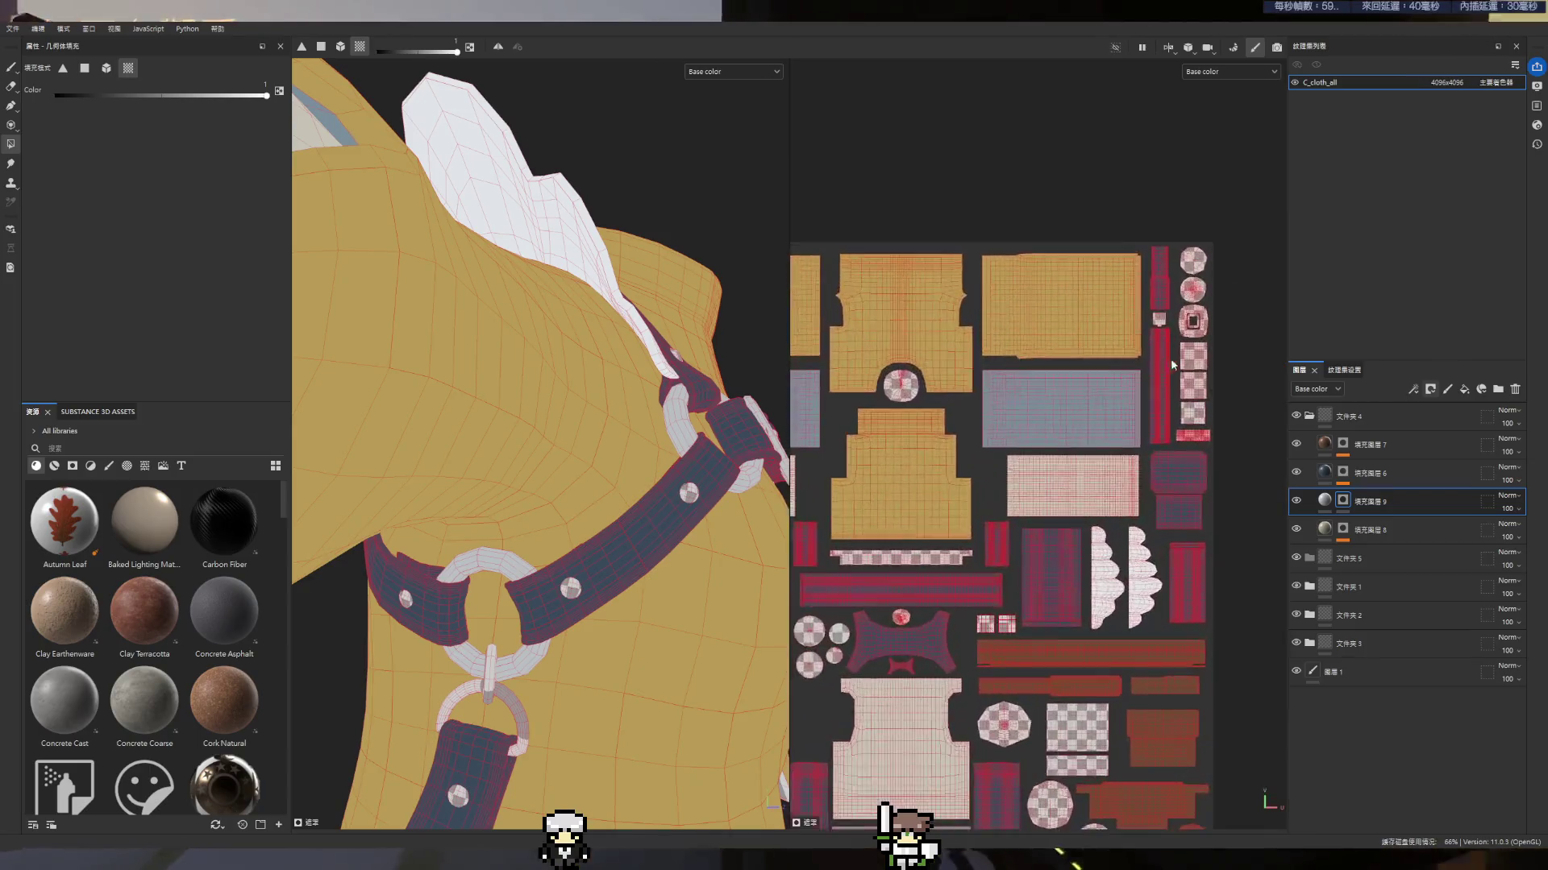
{"action": "scroll", "coordinate": [1171, 402], "scroll_direction": "up", "scroll_amount": 3}
{"action": "left_click", "coordinate": [1182, 438]}
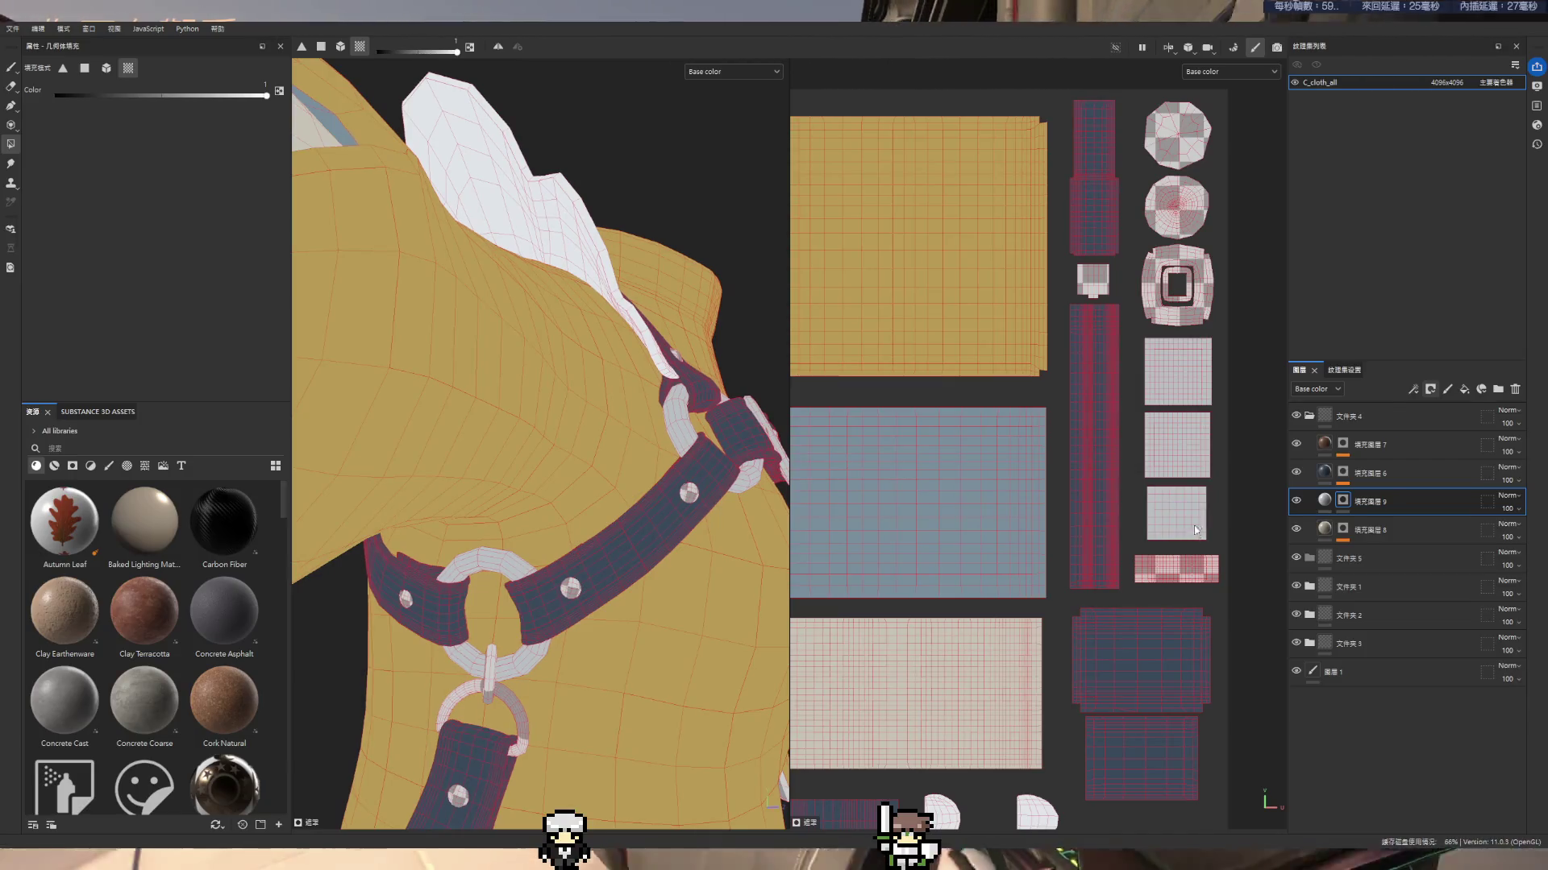
{"action": "scroll", "coordinate": [1210, 485], "scroll_direction": "down", "scroll_amount": 3}
{"action": "scroll", "coordinate": [816, 456], "scroll_direction": "up", "scroll_amount": 3}
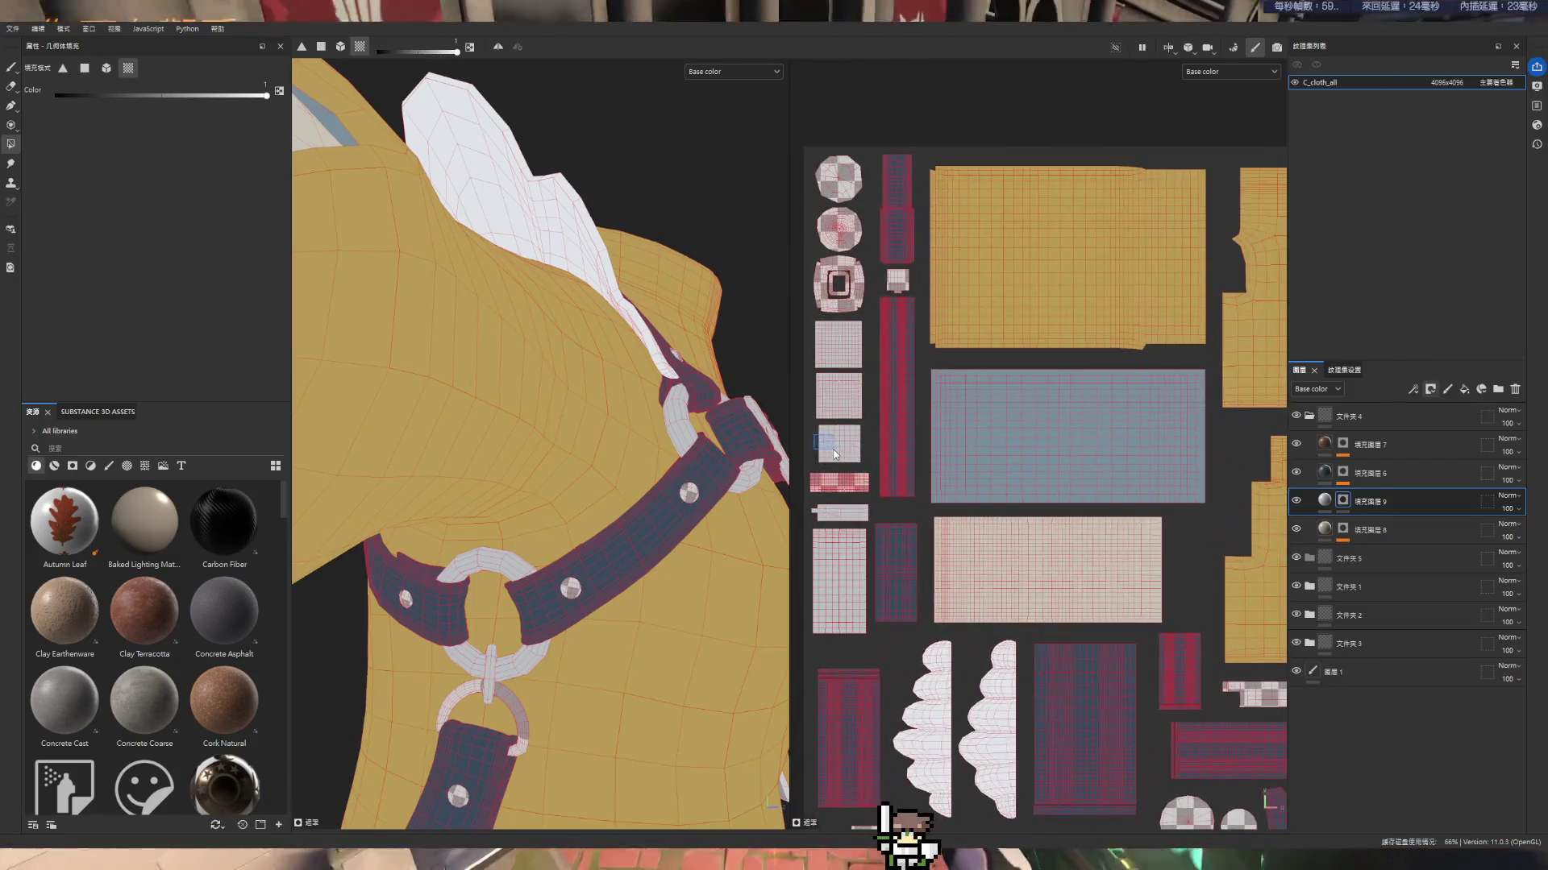
{"action": "scroll", "coordinate": [852, 497], "scroll_direction": "down", "scroll_amount": 2}
{"action": "scroll", "coordinate": [834, 400], "scroll_direction": "down", "scroll_amount": 2}
{"action": "scroll", "coordinate": [1056, 437], "scroll_direction": "down", "scroll_amount": 2}
{"action": "scroll", "coordinate": [1234, 423], "scroll_direction": "up", "scroll_amount": 2}
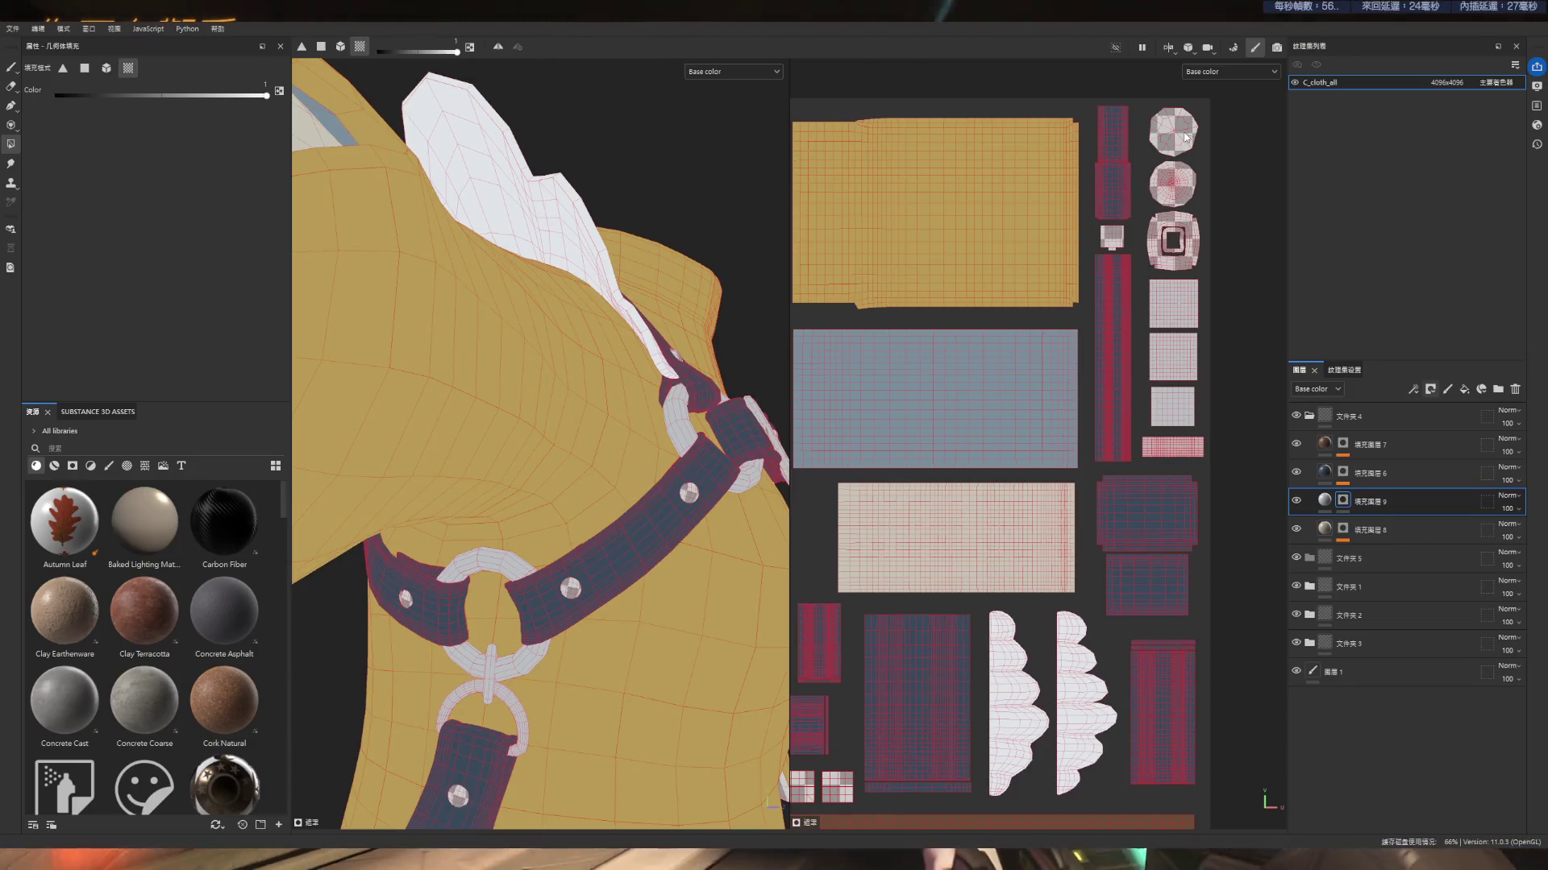
{"action": "scroll", "coordinate": [1179, 390], "scroll_direction": "down", "scroll_amount": 2}
{"action": "scroll", "coordinate": [1137, 495], "scroll_direction": "down", "scroll_amount": 1}
{"action": "scroll", "coordinate": [1088, 599], "scroll_direction": "up", "scroll_amount": 1}
{"action": "scroll", "coordinate": [1104, 624], "scroll_direction": "down", "scroll_amount": 1}
{"action": "scroll", "coordinate": [1104, 624], "scroll_direction": "down", "scroll_amount": 1}
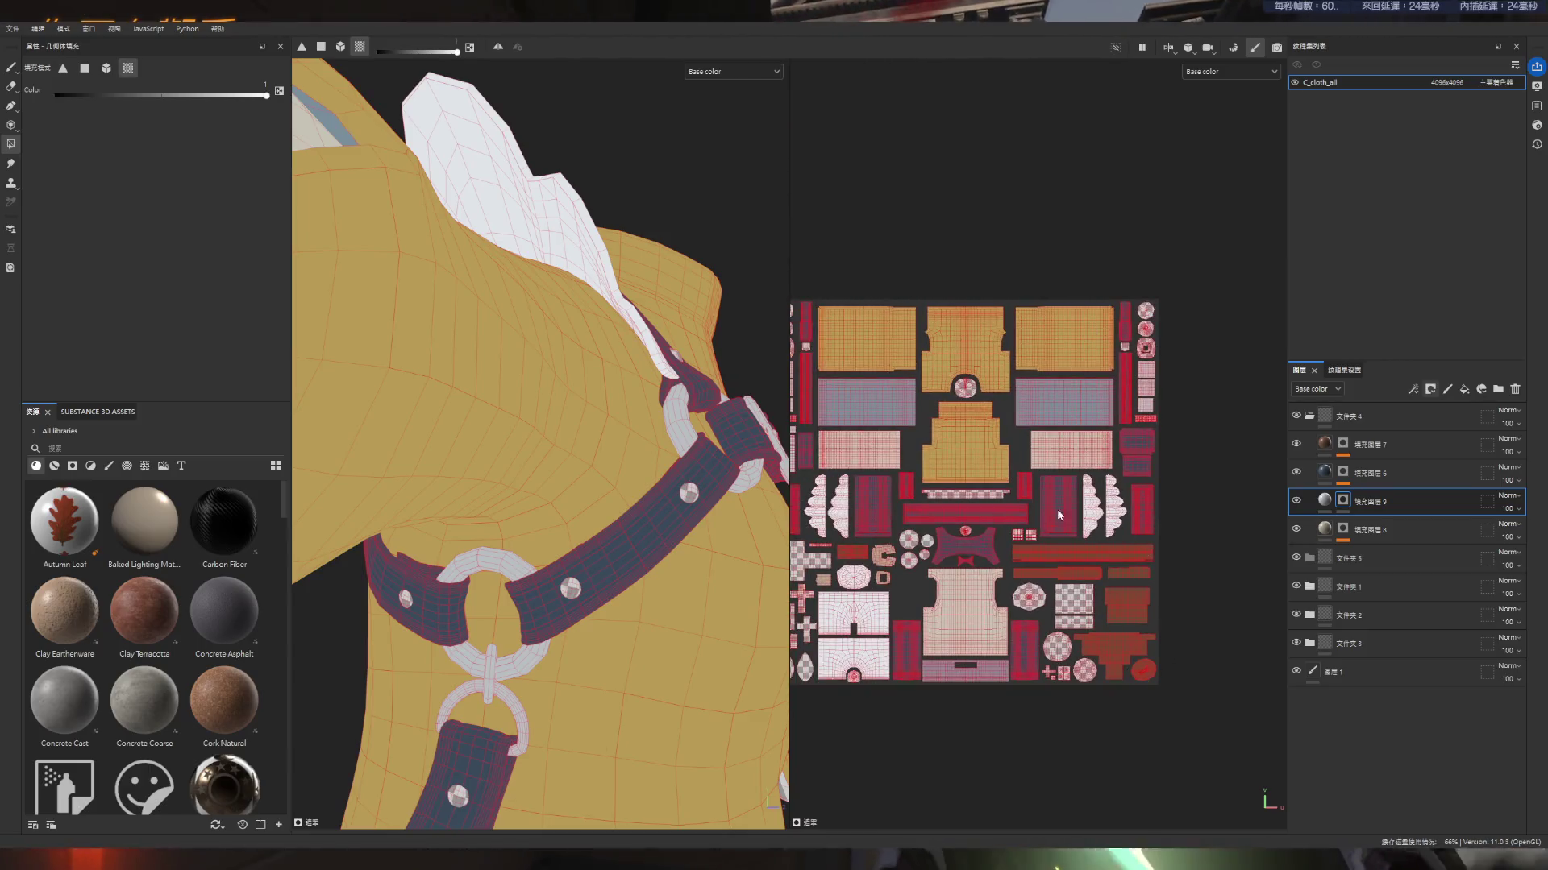
{"action": "scroll", "coordinate": [1072, 513], "scroll_direction": "up", "scroll_amount": 2}
{"action": "scroll", "coordinate": [1069, 532], "scroll_direction": "up", "scroll_amount": 1}
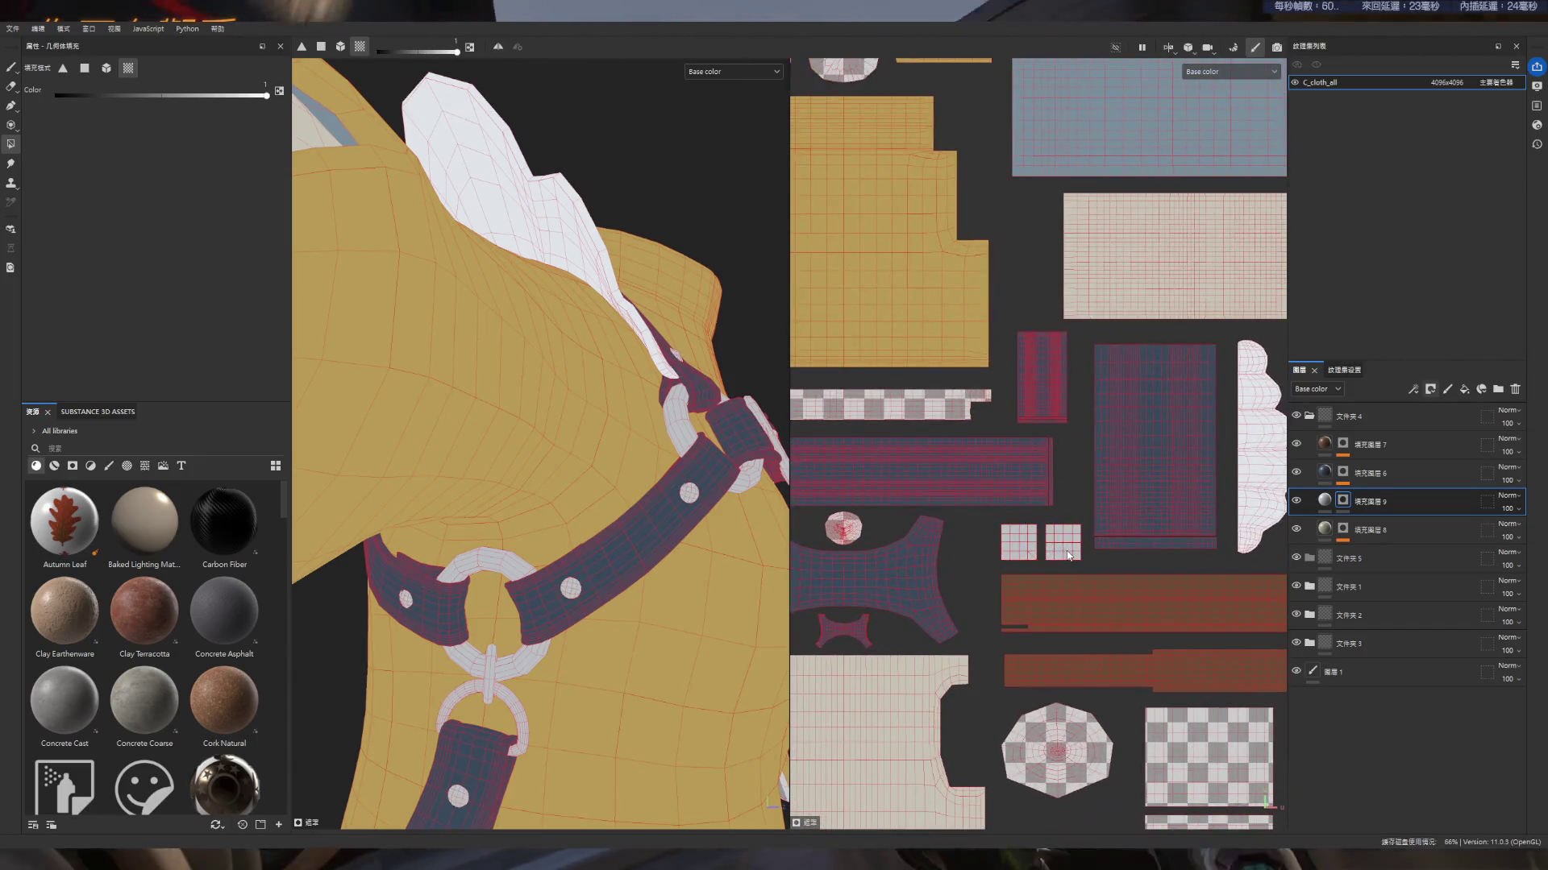
{"action": "scroll", "coordinate": [1070, 554], "scroll_direction": "down", "scroll_amount": 2}
{"action": "scroll", "coordinate": [1092, 533], "scroll_direction": "down", "scroll_amount": 1}
{"action": "scroll", "coordinate": [546, 452], "scroll_direction": "down", "scroll_amount": 2}
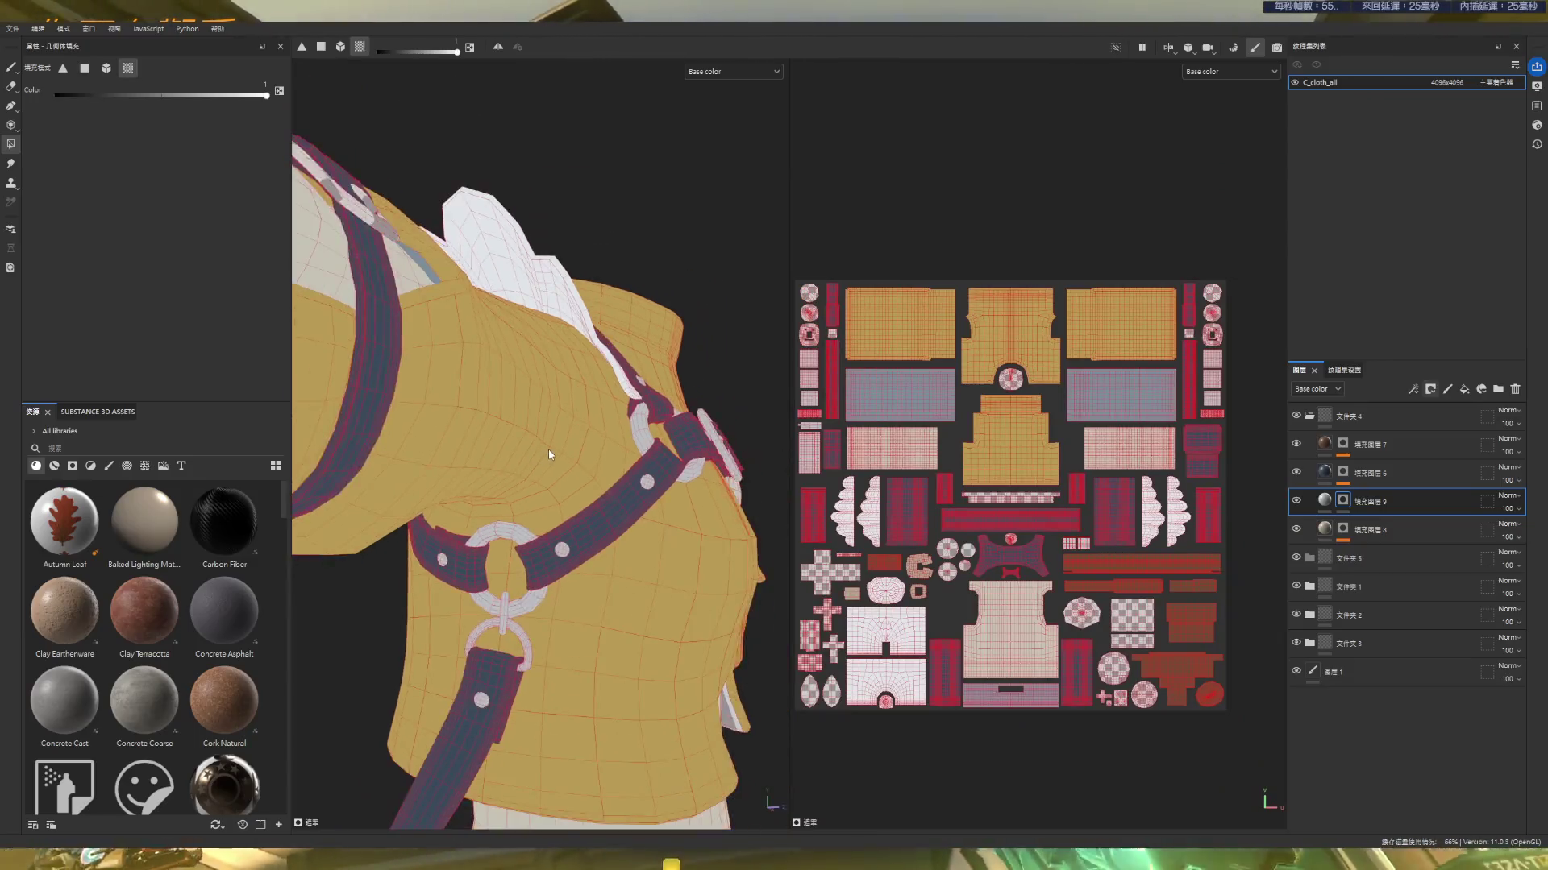
{"action": "left_click_drag", "start_coordinate": [545, 452], "coordinate": [1035, 530], "text": "alt"}
{"action": "scroll", "coordinate": [1064, 547], "scroll_direction": "up", "scroll_amount": 2}
{"action": "scroll", "coordinate": [673, 579], "scroll_direction": "down", "scroll_amount": 1}
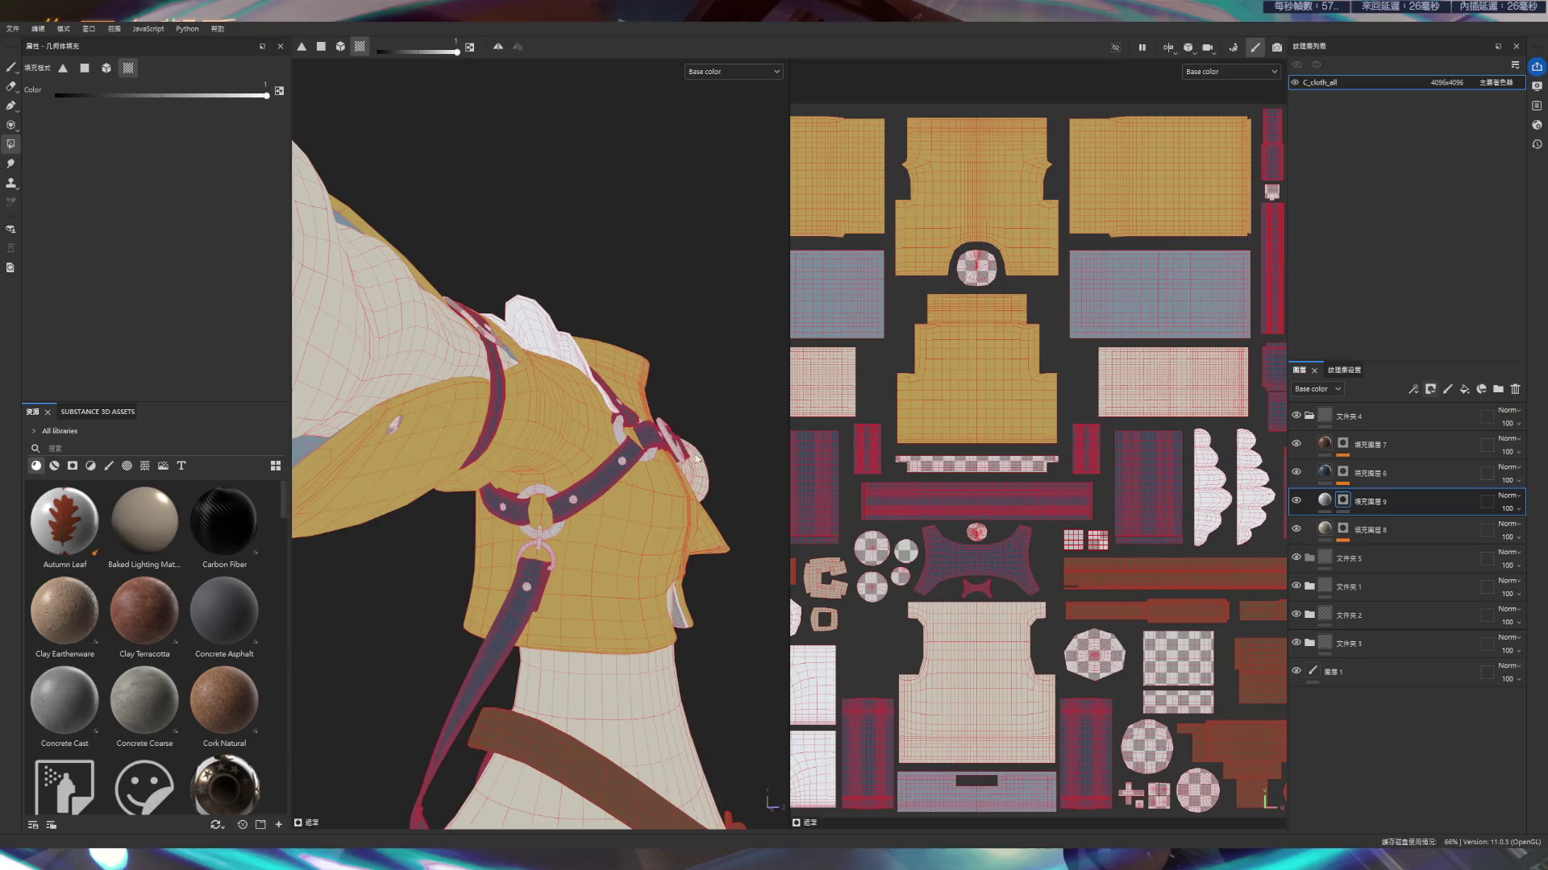
{"action": "scroll", "coordinate": [672, 578], "scroll_direction": "down", "scroll_amount": 2}
{"action": "scroll", "coordinate": [542, 556], "scroll_direction": "down", "scroll_amount": 3}
{"action": "scroll", "coordinate": [543, 555], "scroll_direction": "up", "scroll_amount": 2}
{"action": "left_click_drag", "start_coordinate": [542, 555], "coordinate": [529, 516], "text": "alt"}
{"action": "scroll", "coordinate": [528, 516], "scroll_direction": "up", "scroll_amount": 2}
{"action": "scroll", "coordinate": [529, 517], "scroll_direction": "up", "scroll_amount": 1}
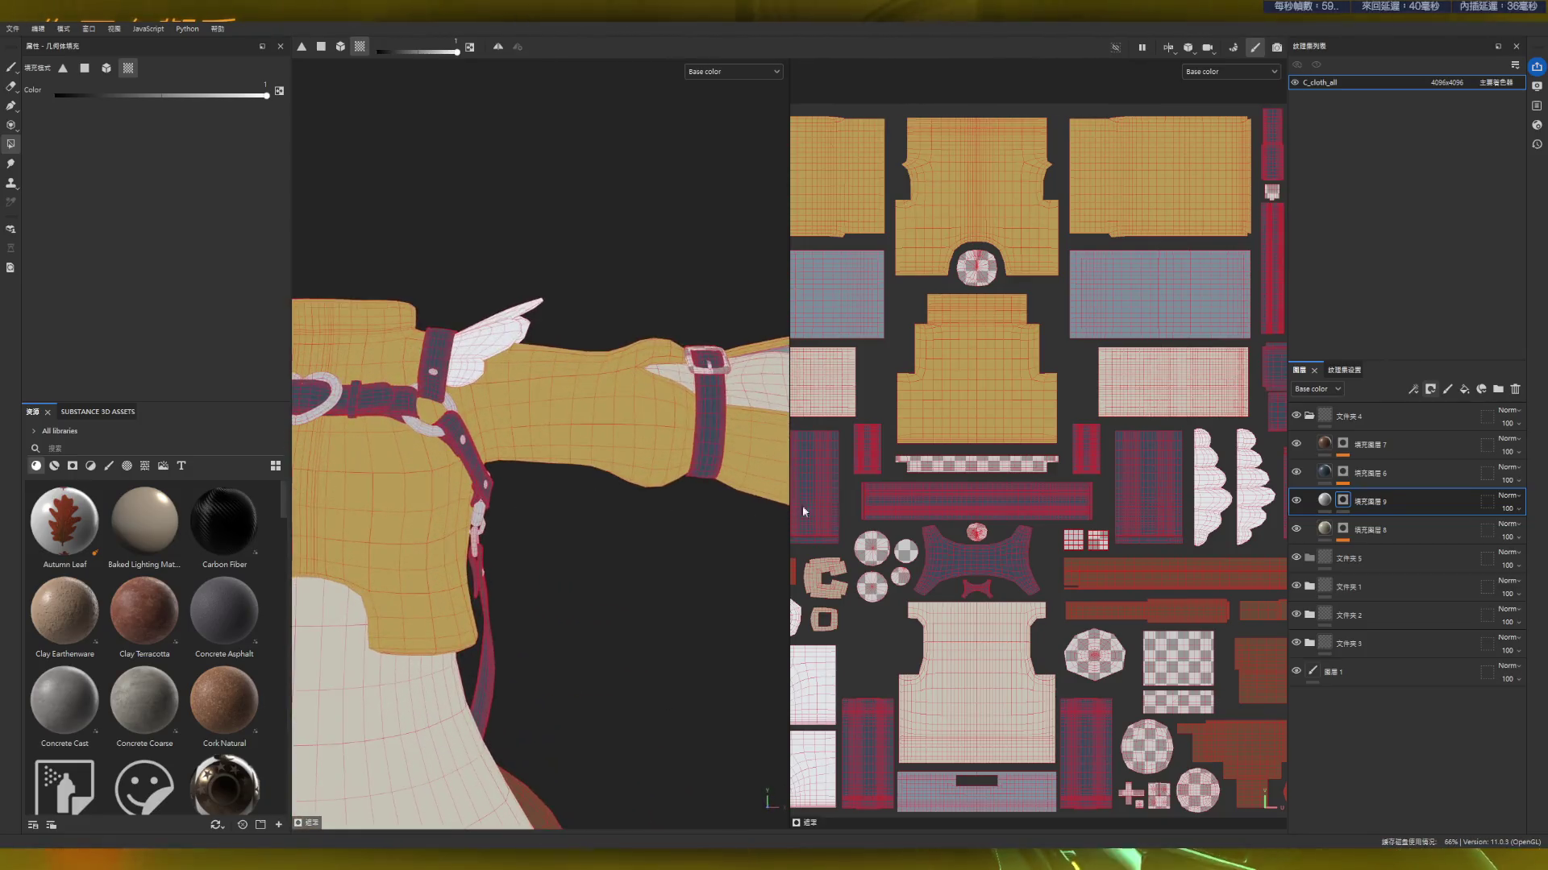
{"action": "scroll", "coordinate": [508, 455], "scroll_direction": "down", "scroll_amount": 1}
{"action": "left_click_drag", "start_coordinate": [508, 455], "coordinate": [1063, 557], "text": "alt"}
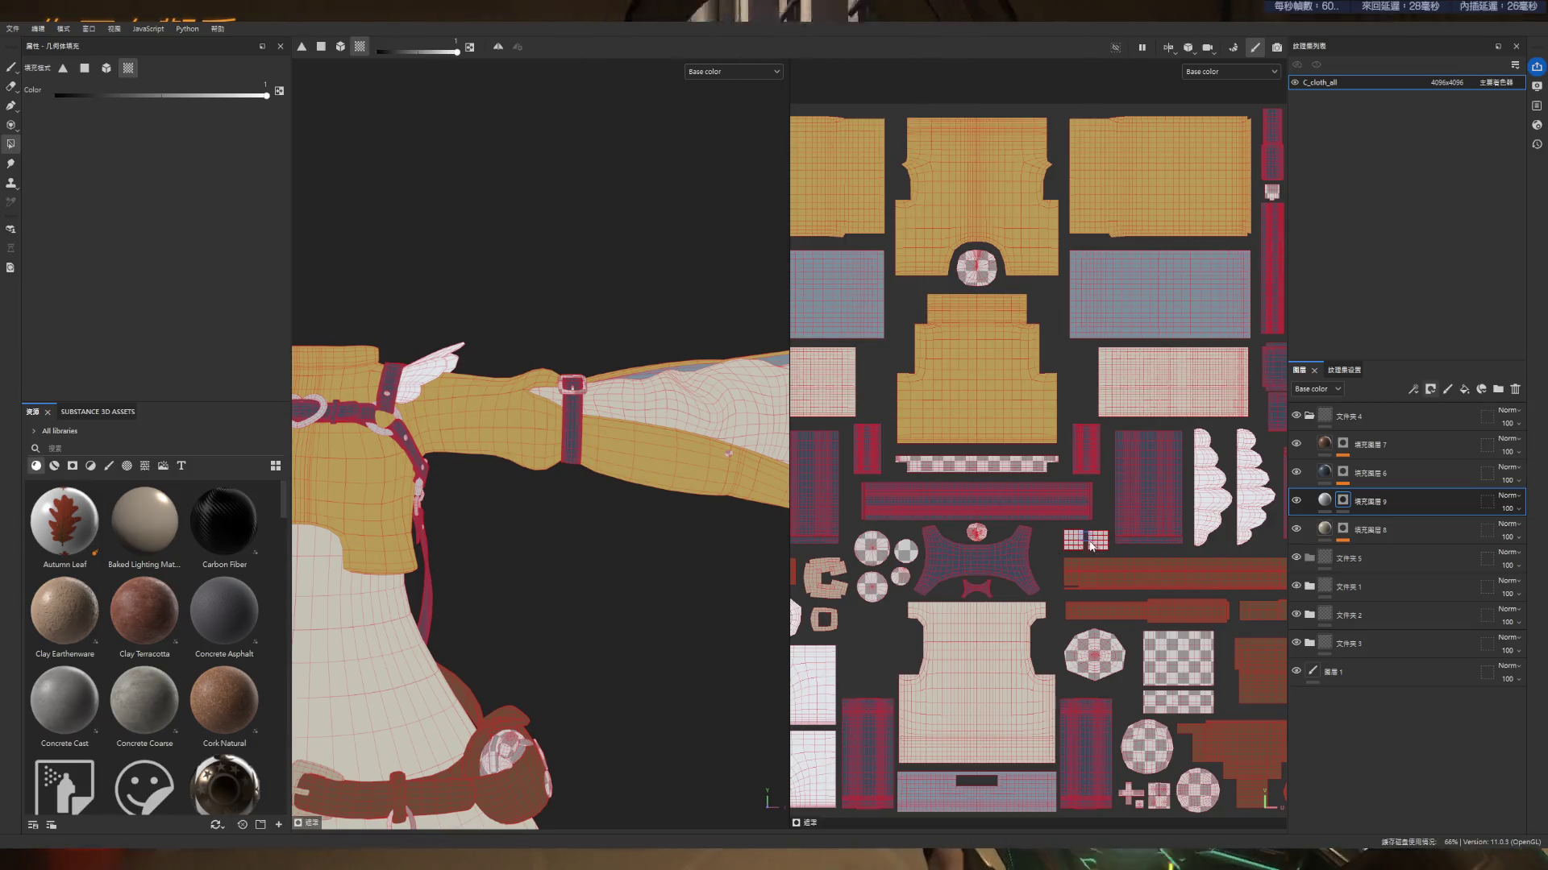
{"action": "scroll", "coordinate": [589, 386], "scroll_direction": "down", "scroll_amount": 2}
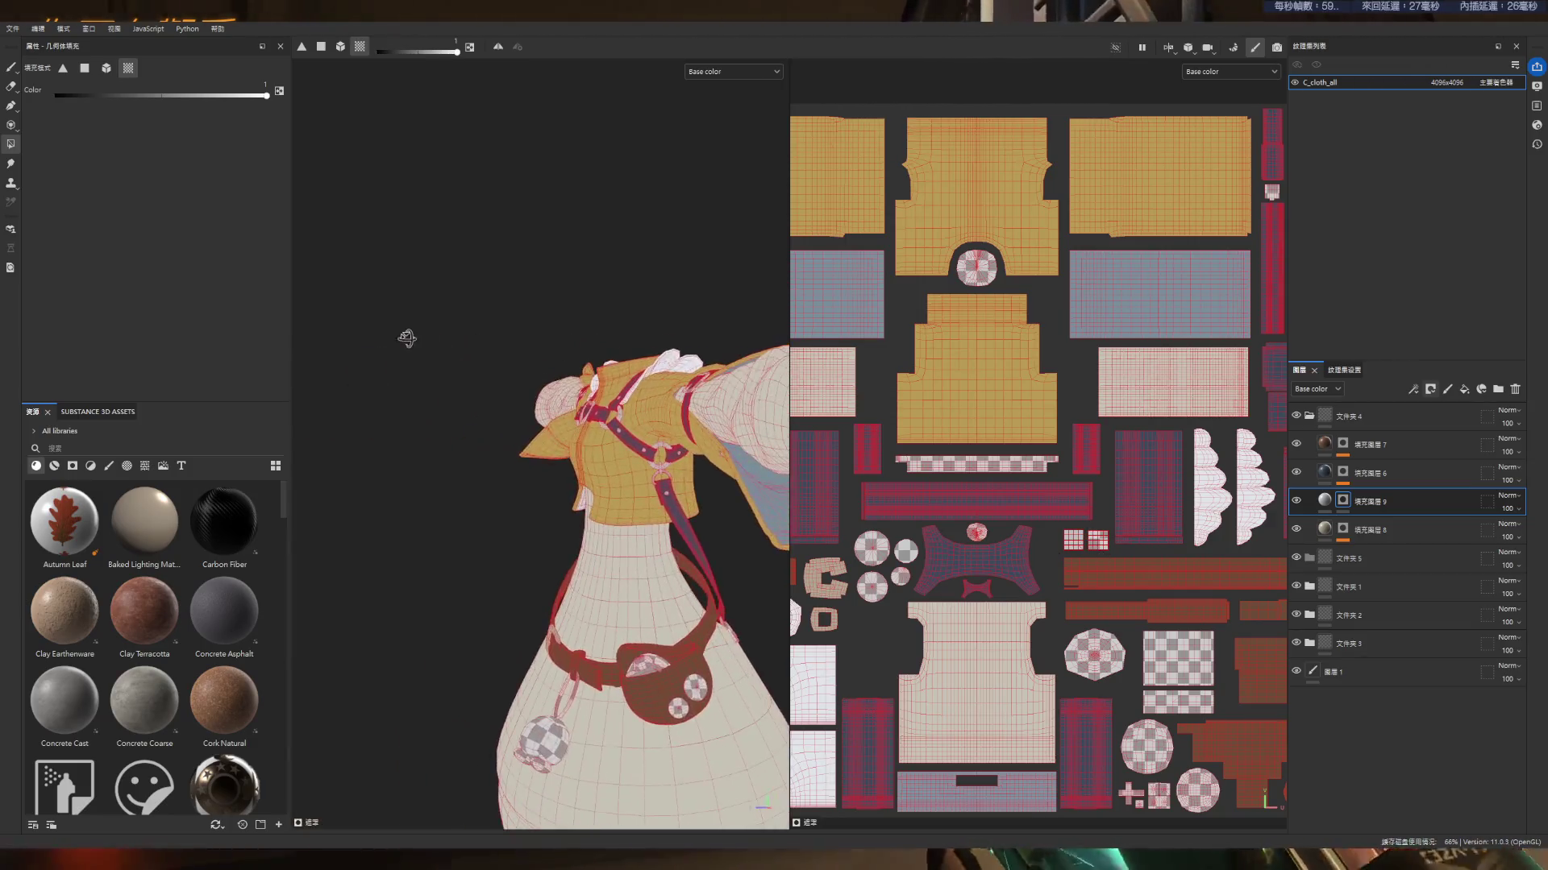
{"action": "mouse_move", "coordinate": [407, 334]}
{"action": "left_mouse_down", "text": "alt"}
{"action": "mouse_move", "coordinate": [680, 446]}
{"action": "mouse_move", "coordinate": [816, 385]}
{"action": "mouse_move", "coordinate": [954, 421]}
{"action": "left_mouse_up", "text": "alt"}
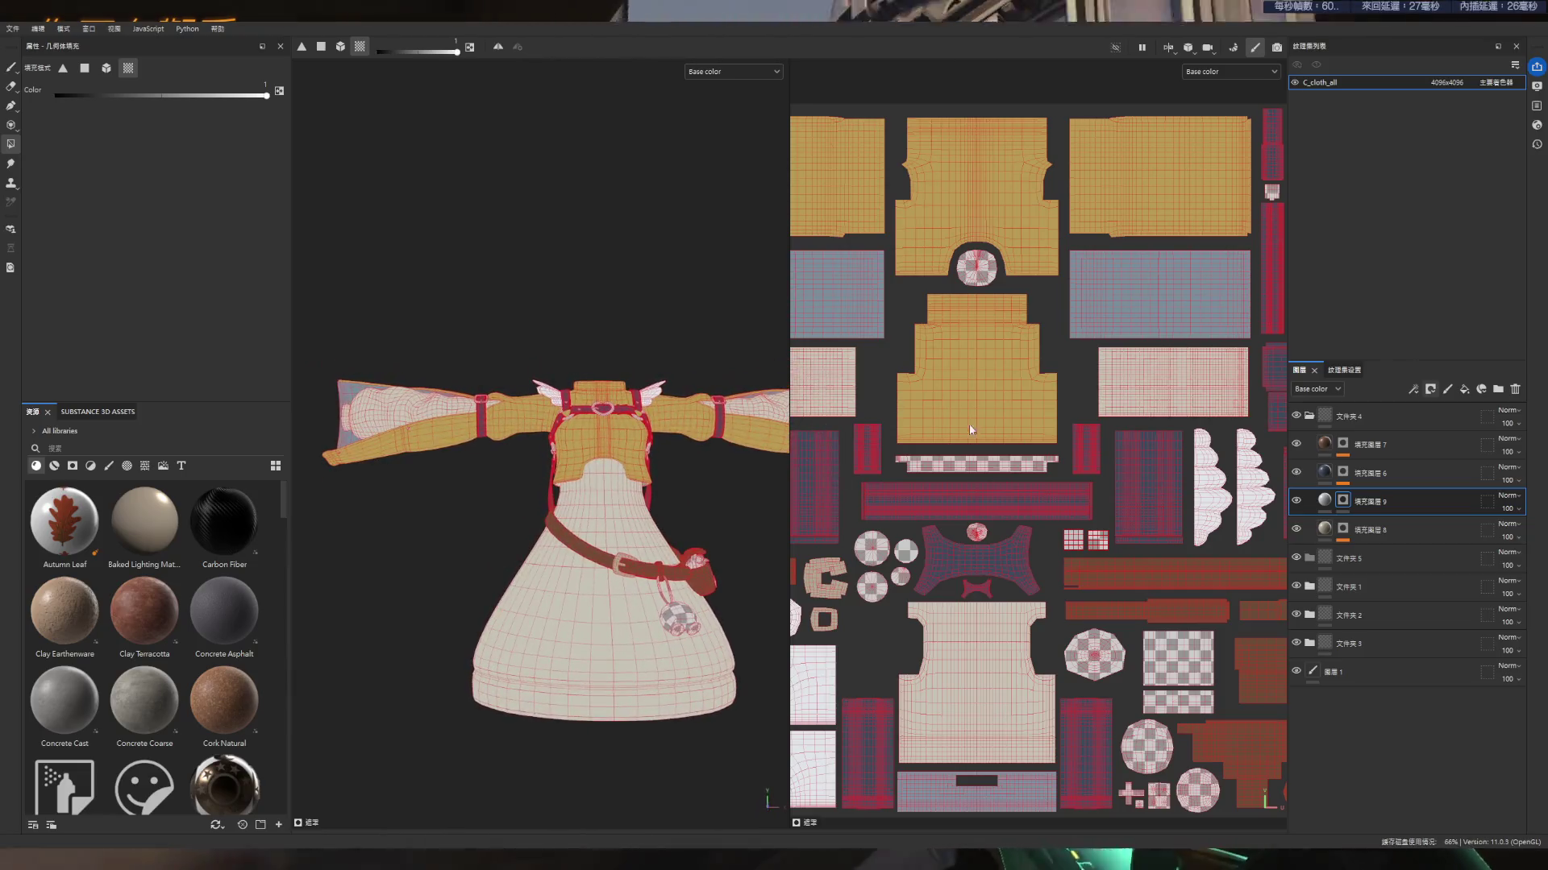
{"action": "scroll", "coordinate": [1105, 548], "scroll_direction": "down", "scroll_amount": 3}
{"action": "scroll", "coordinate": [1107, 548], "scroll_direction": "down", "scroll_amount": 2}
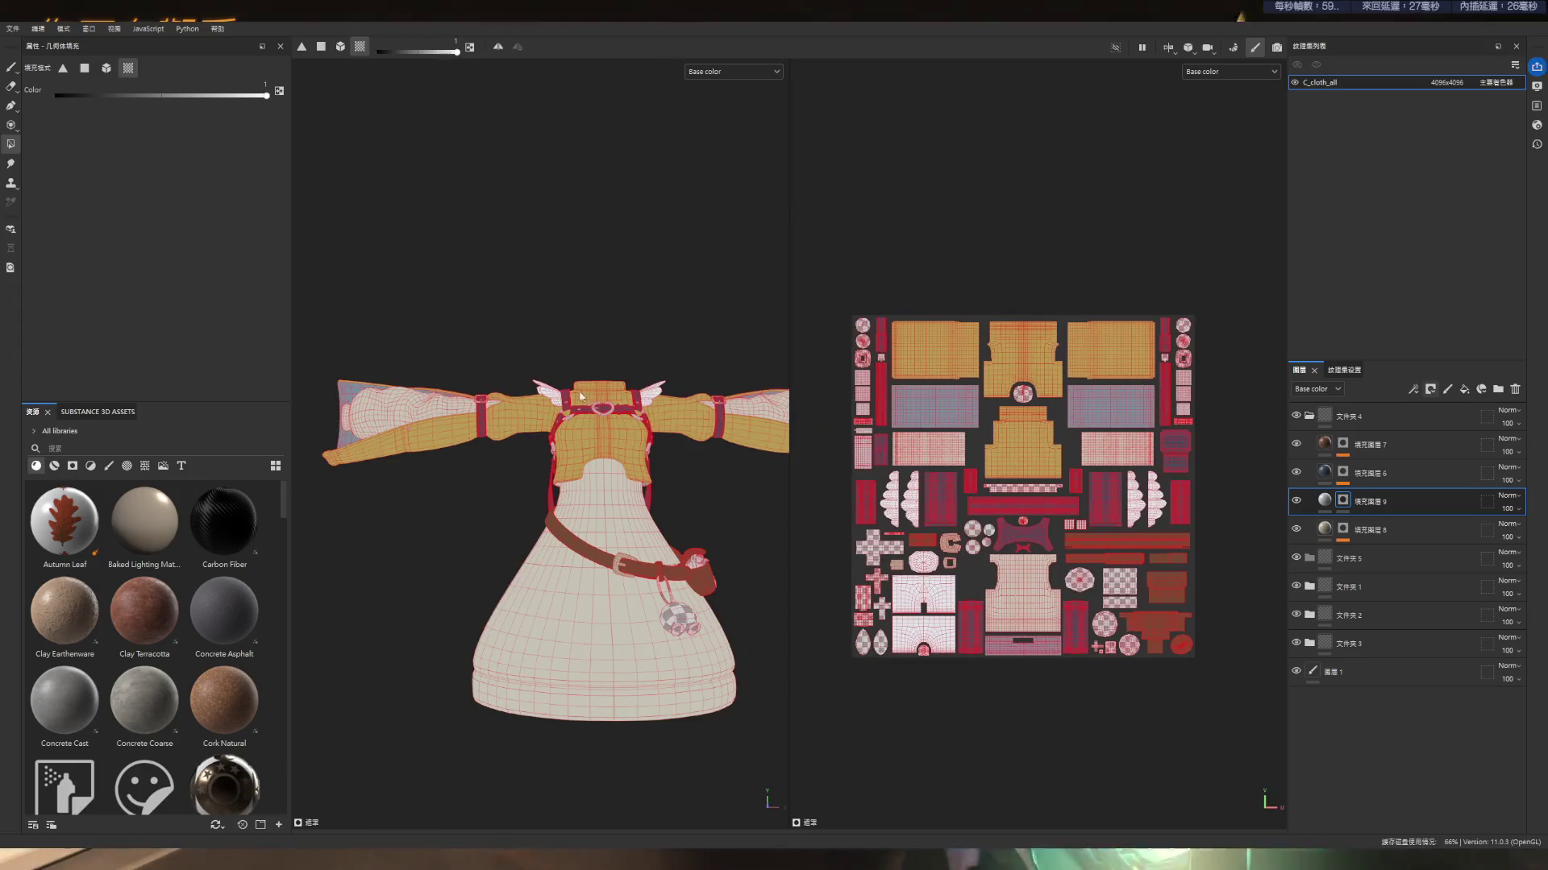
{"action": "scroll", "coordinate": [593, 431], "scroll_direction": "up", "scroll_amount": 3}
{"action": "scroll", "coordinate": [594, 430], "scroll_direction": "up", "scroll_amount": 2}
{"action": "mouse_move", "coordinate": [594, 430]}
{"action": "left_mouse_down", "text": "alt"}
{"action": "mouse_move", "coordinate": [764, 411]}
{"action": "mouse_move", "coordinate": [752, 399]}
{"action": "left_mouse_up", "text": "alt"}
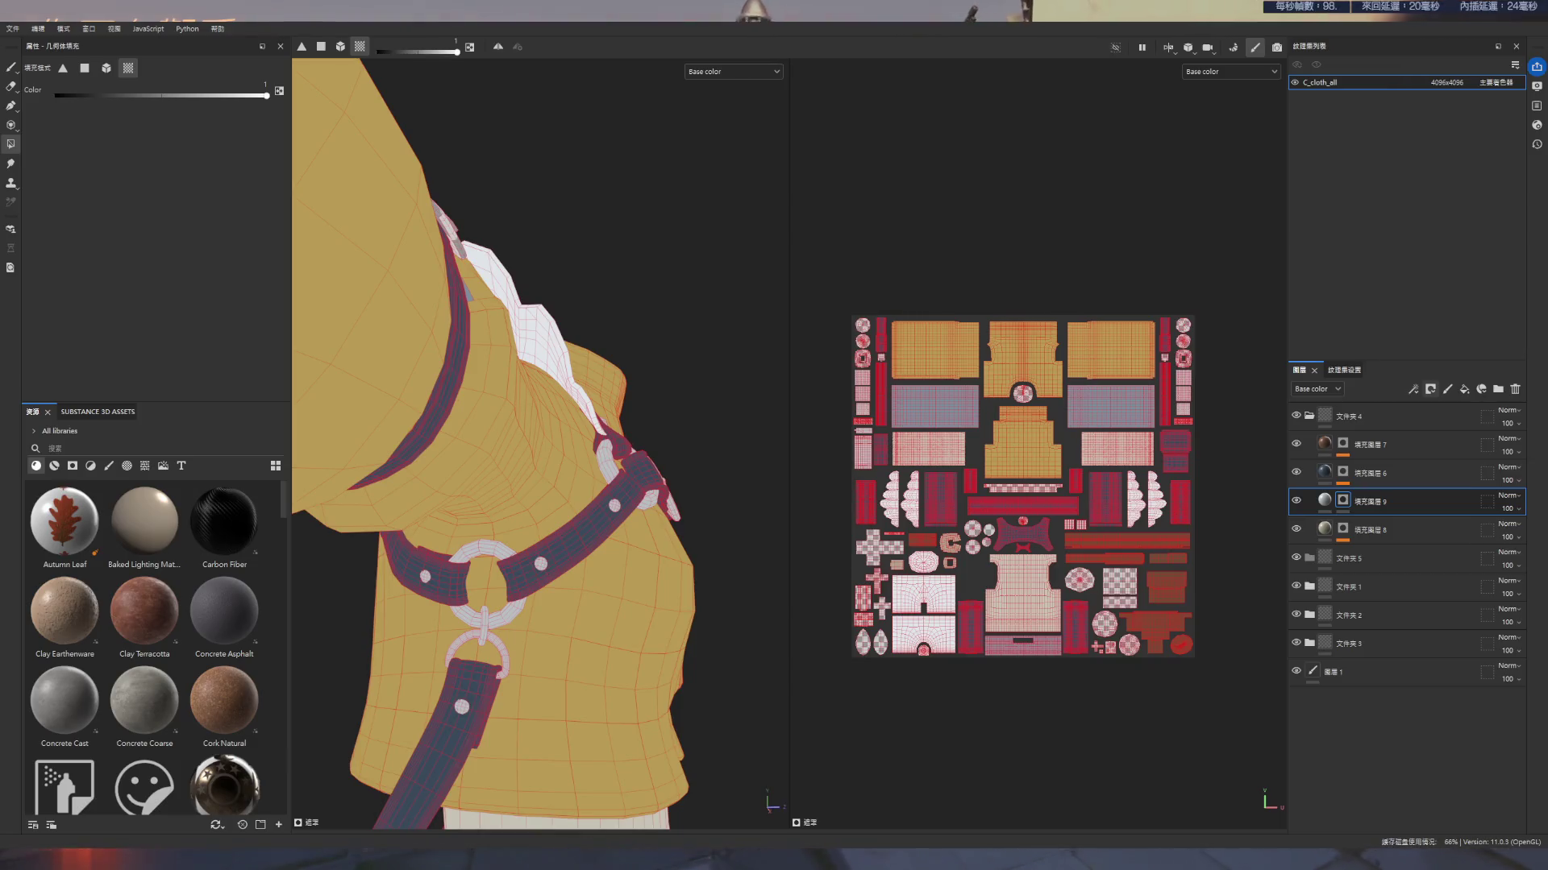
{"action": "scroll", "coordinate": [861, 342], "scroll_direction": "up", "scroll_amount": 5}
{"action": "scroll", "coordinate": [595, 401], "scroll_direction": "up", "scroll_amount": 3}
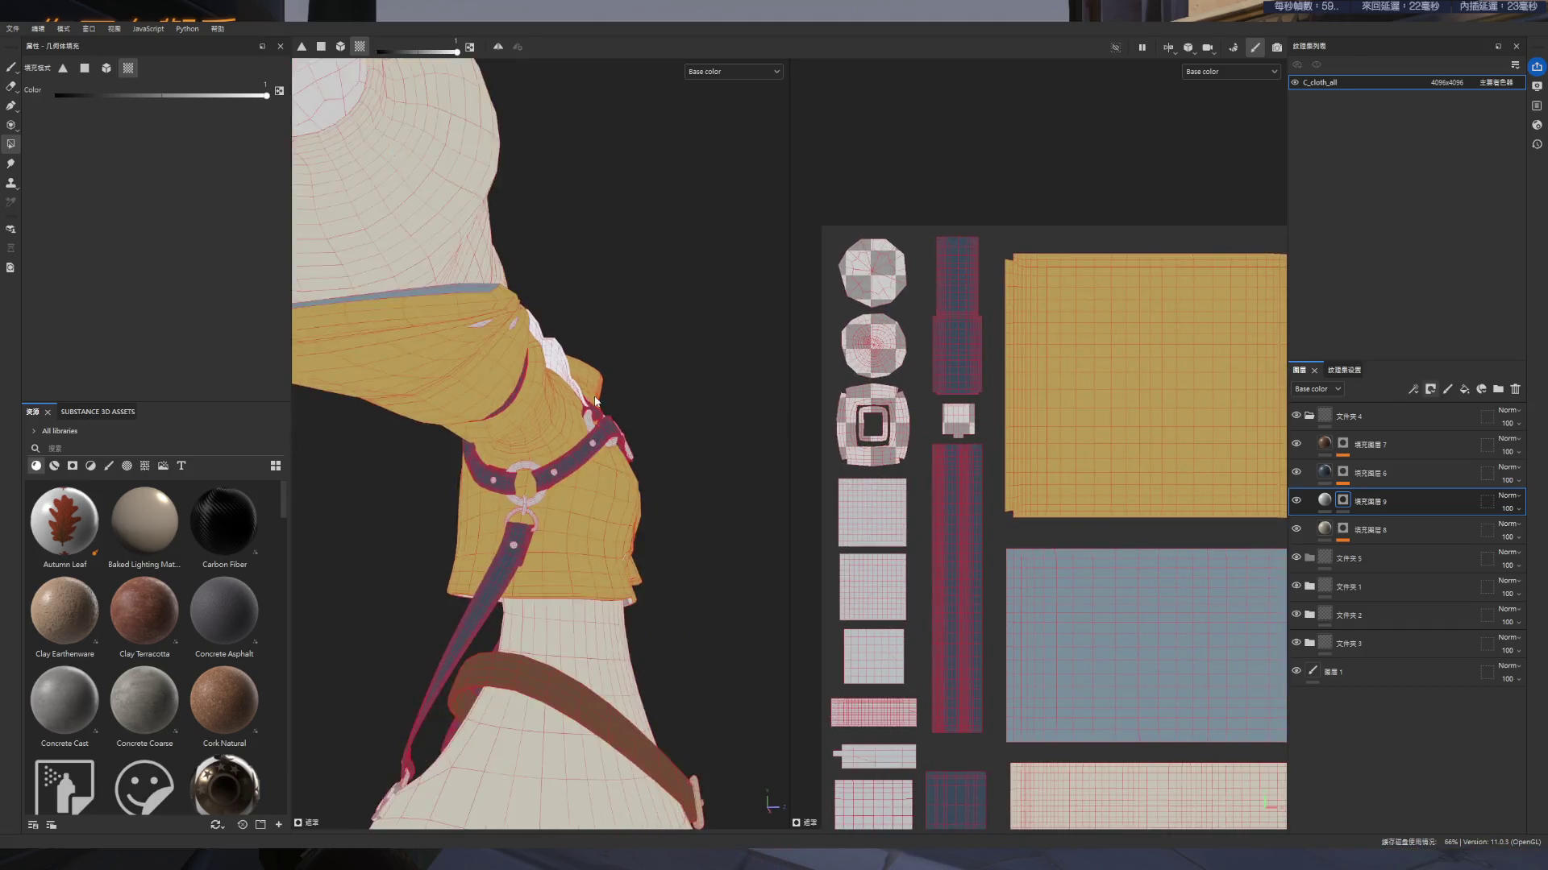
{"action": "scroll", "coordinate": [596, 403], "scroll_direction": "down", "scroll_amount": 5}
{"action": "left_click_drag", "start_coordinate": [563, 409], "coordinate": [532, 416], "text": "alt"}
{"action": "scroll", "coordinate": [533, 418], "scroll_direction": "up", "scroll_amount": 2}
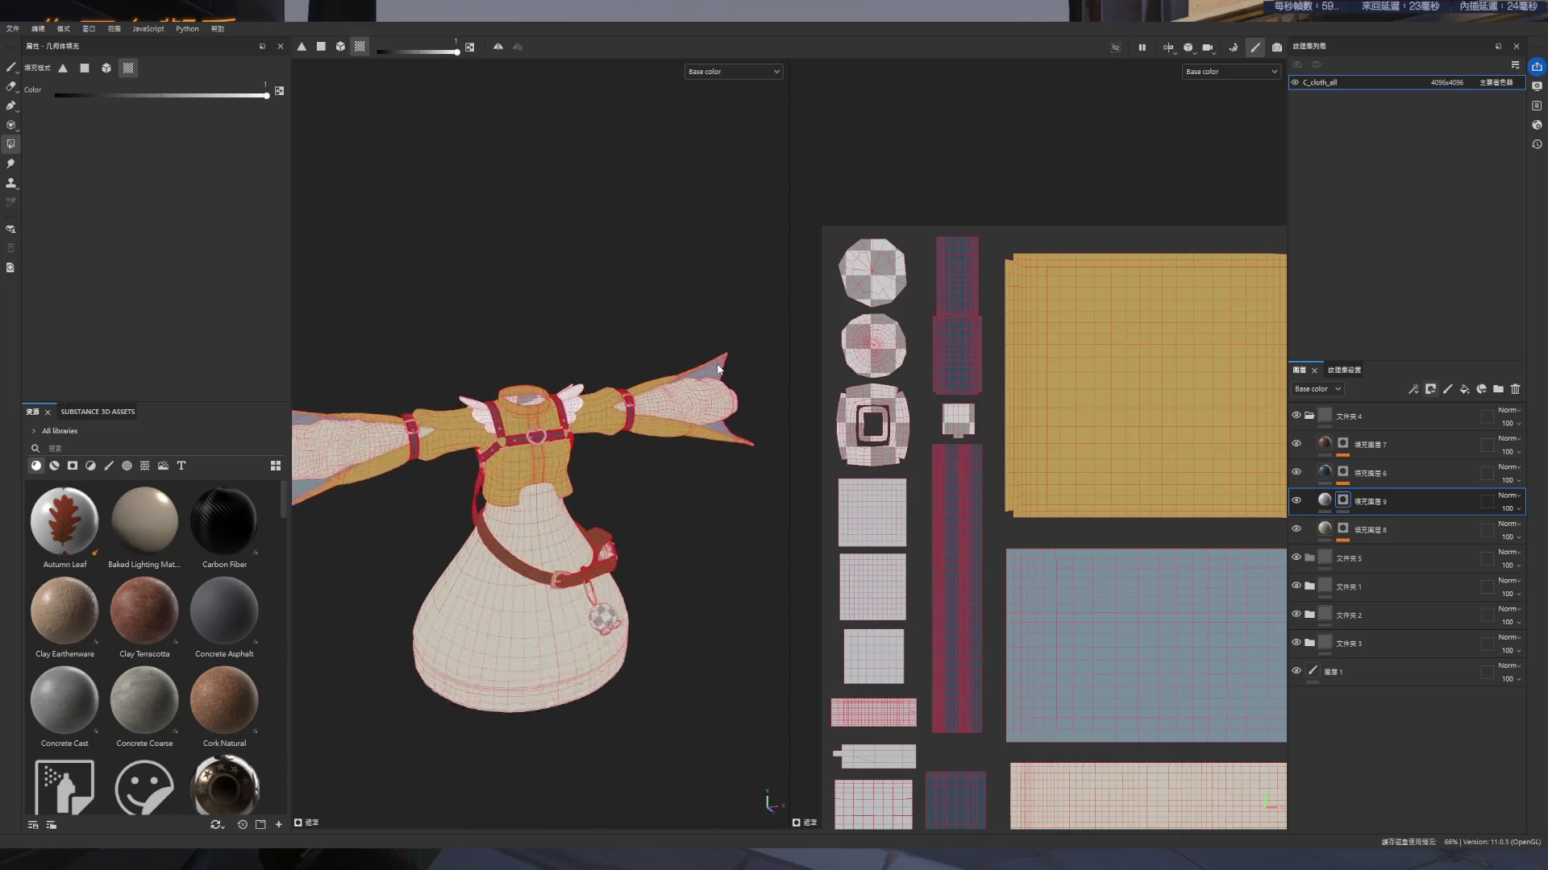
{"action": "scroll", "coordinate": [520, 420], "scroll_direction": "up", "scroll_amount": 2}
{"action": "scroll", "coordinate": [516, 423], "scroll_direction": "up", "scroll_amount": 3}
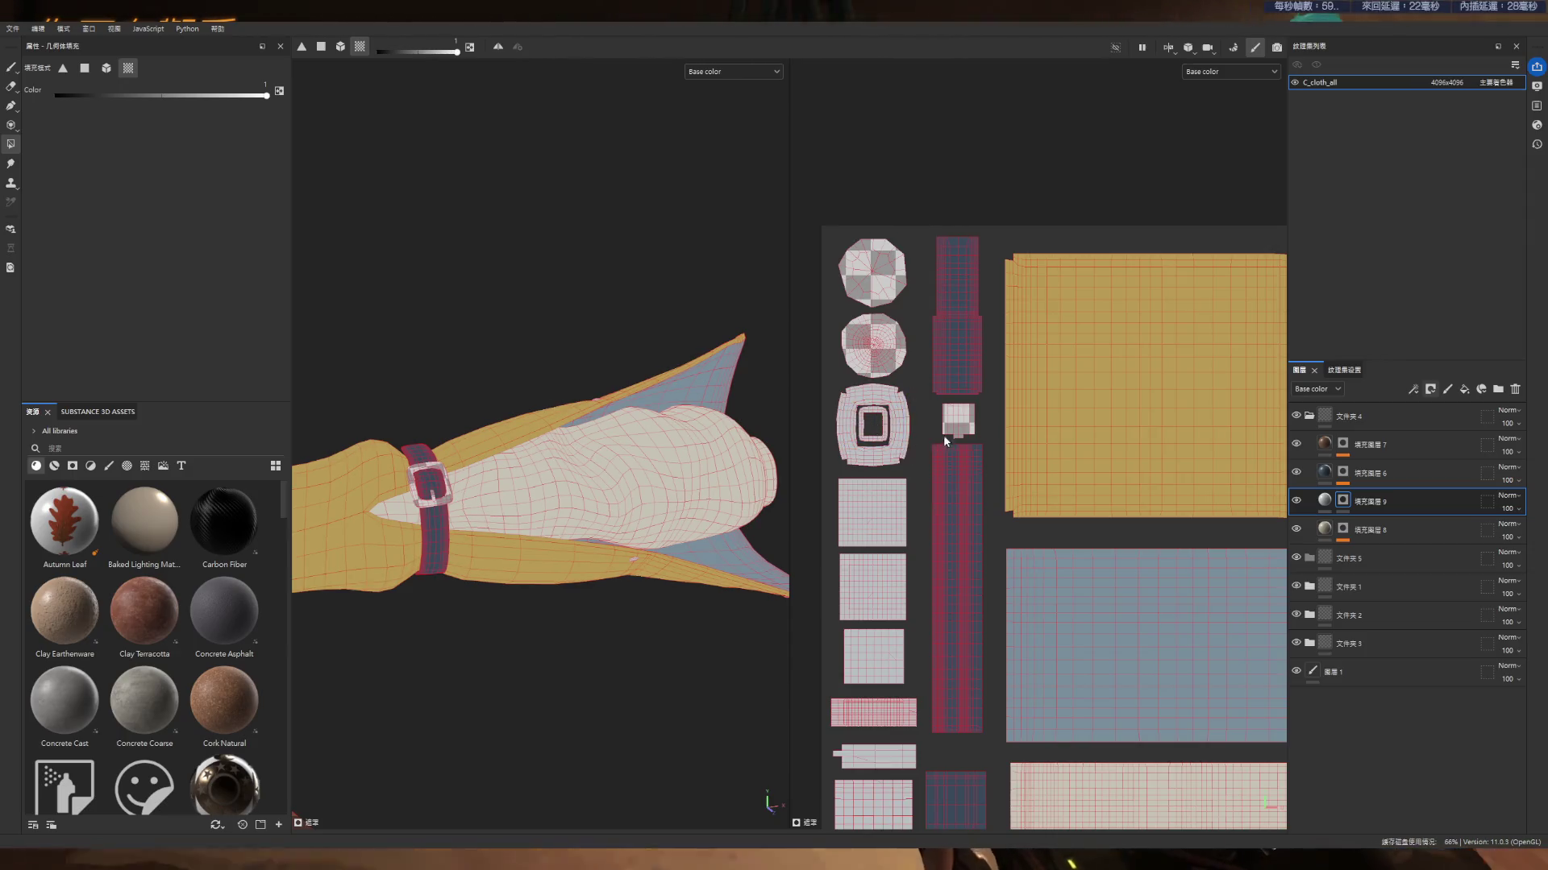
{"action": "scroll", "coordinate": [974, 427], "scroll_direction": "down", "scroll_amount": 4}
{"action": "scroll", "coordinate": [1176, 385], "scroll_direction": "up", "scroll_amount": 2}
{"action": "scroll", "coordinate": [1040, 424], "scroll_direction": "up", "scroll_amount": 3}
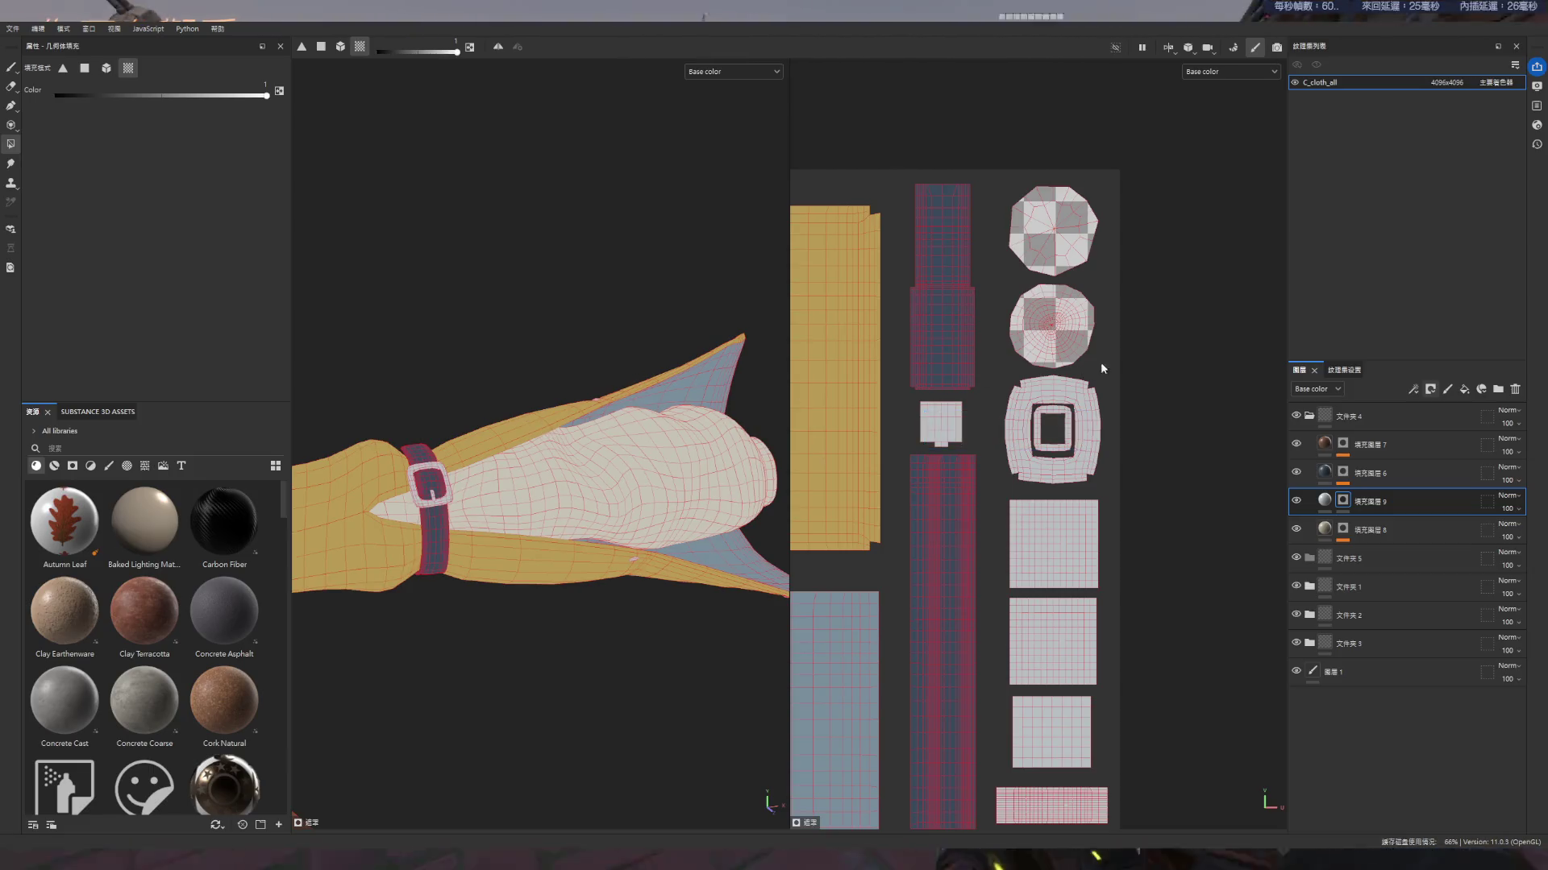
{"action": "scroll", "coordinate": [1135, 360], "scroll_direction": "down", "scroll_amount": 1}
{"action": "scroll", "coordinate": [1136, 360], "scroll_direction": "down", "scroll_amount": 1}
{"action": "left_click_drag", "start_coordinate": [509, 483], "coordinate": [577, 387], "text": "alt"}
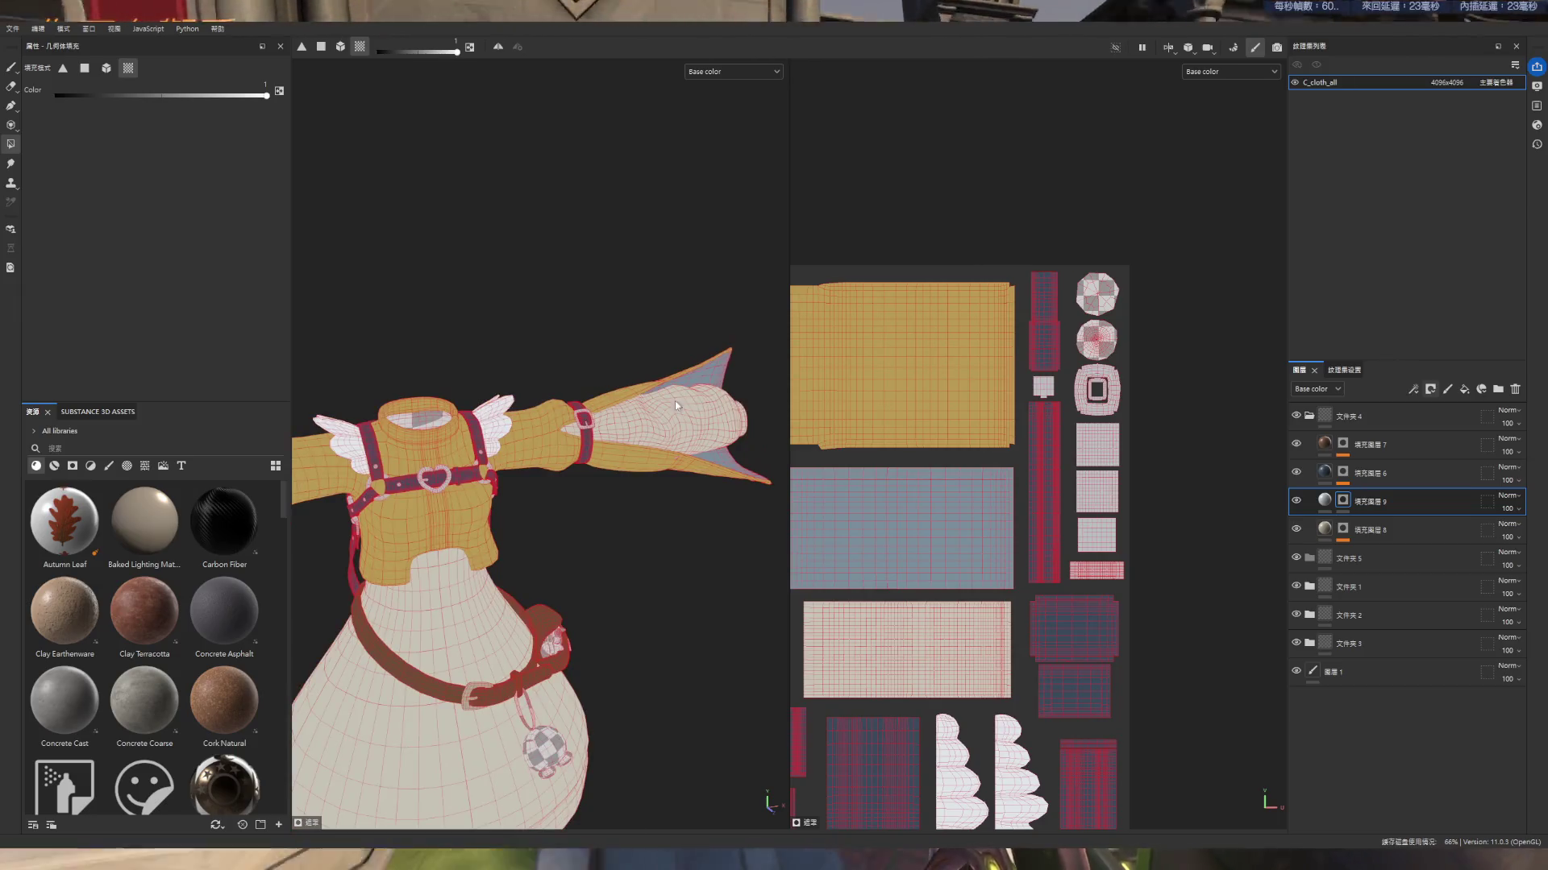
{"action": "scroll", "coordinate": [577, 388], "scroll_direction": "up", "scroll_amount": 3}
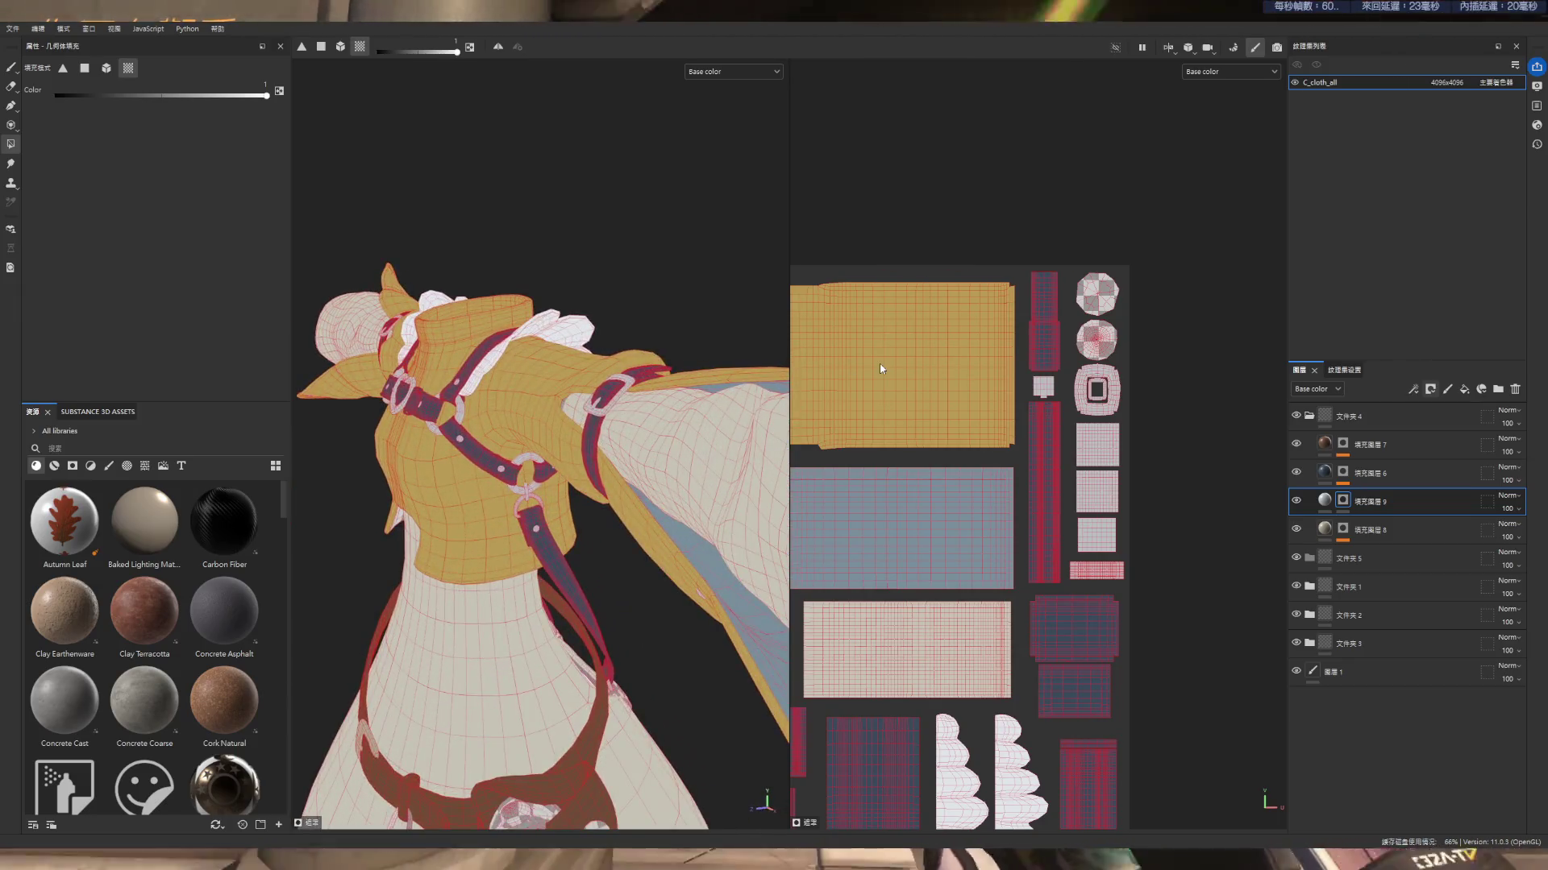
{"action": "mouse_move", "coordinate": [520, 399]}
{"action": "left_mouse_down", "text": "alt"}
{"action": "mouse_move", "coordinate": [600, 386]}
{"action": "mouse_move", "coordinate": [721, 335]}
{"action": "left_mouse_up", "text": "alt"}
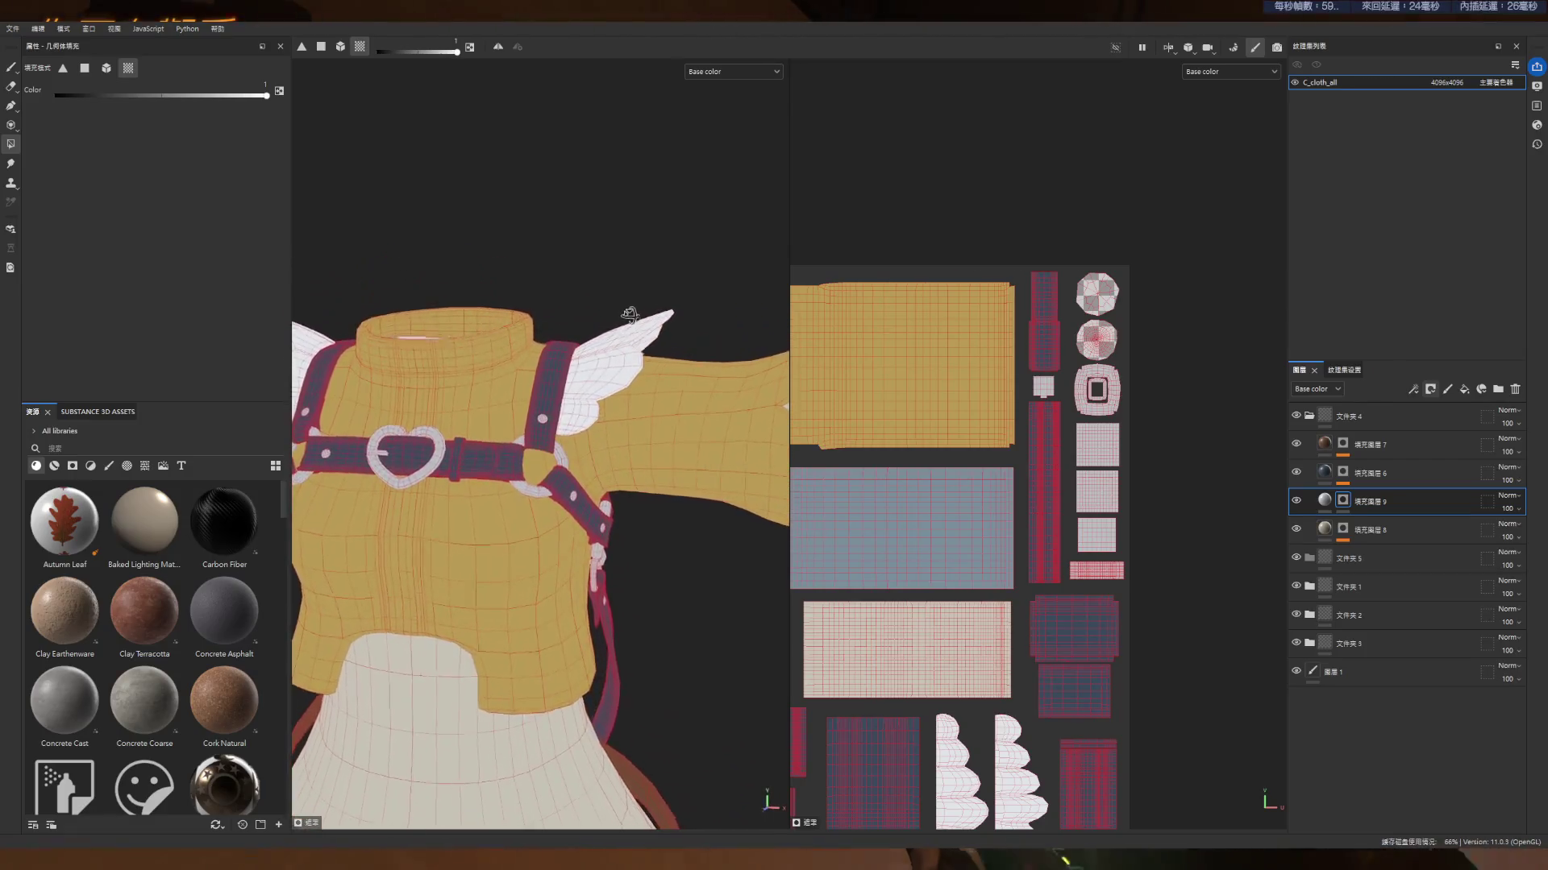
{"action": "scroll", "coordinate": [721, 335], "scroll_direction": "down", "scroll_amount": 3}
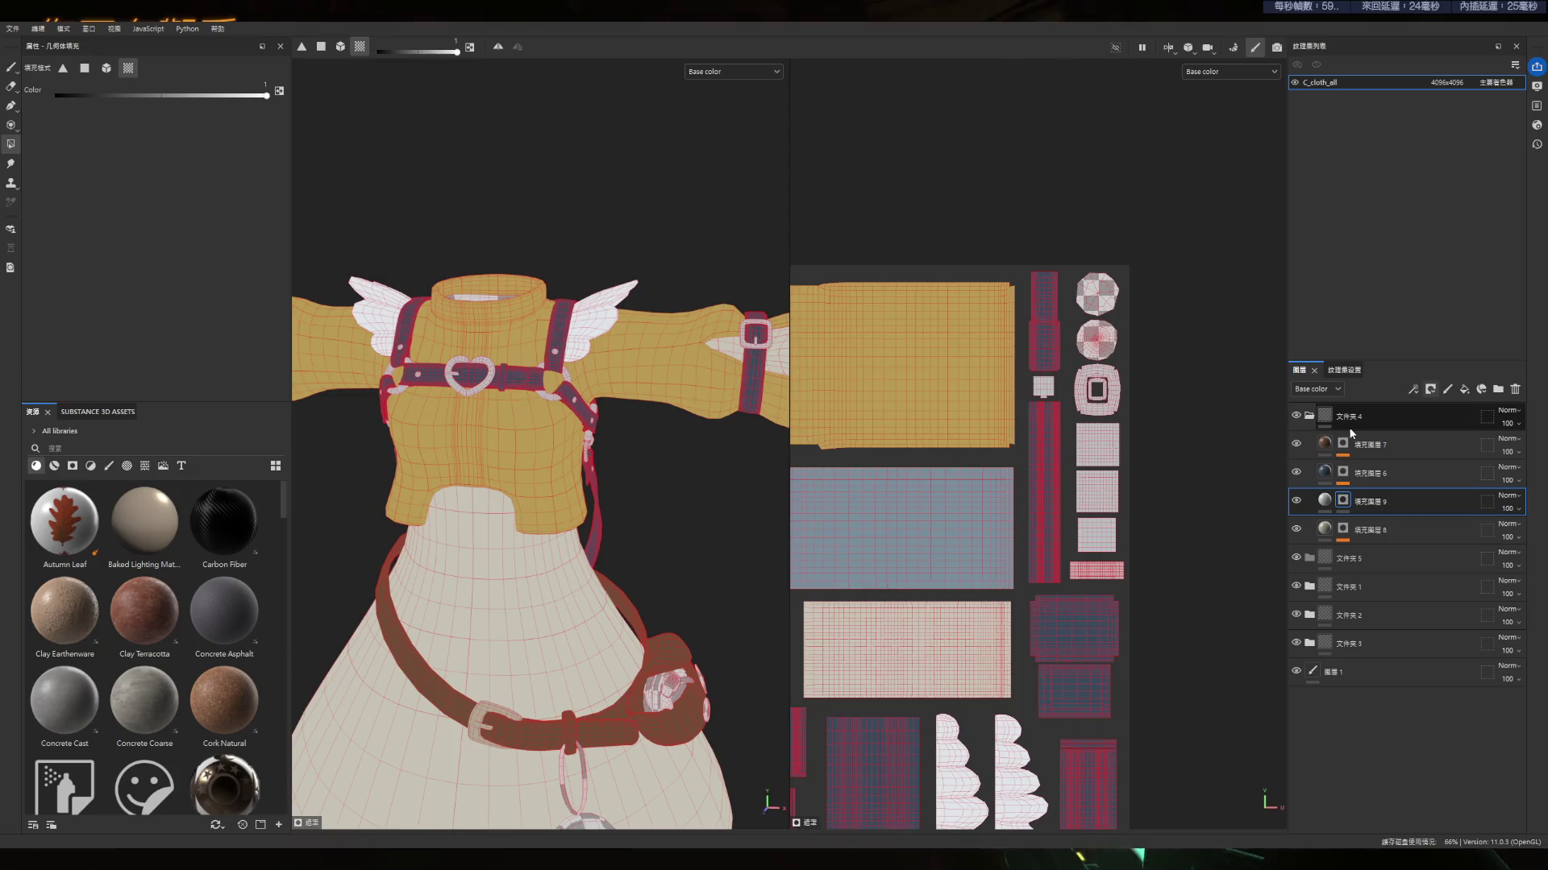
- Collapse folder 4, expand folder 1 and select fill layer 1 with the polygon fill mode
{"action": "left_click", "coordinate": [1402, 444]}
{"action": "left_click", "coordinate": [1308, 417]}
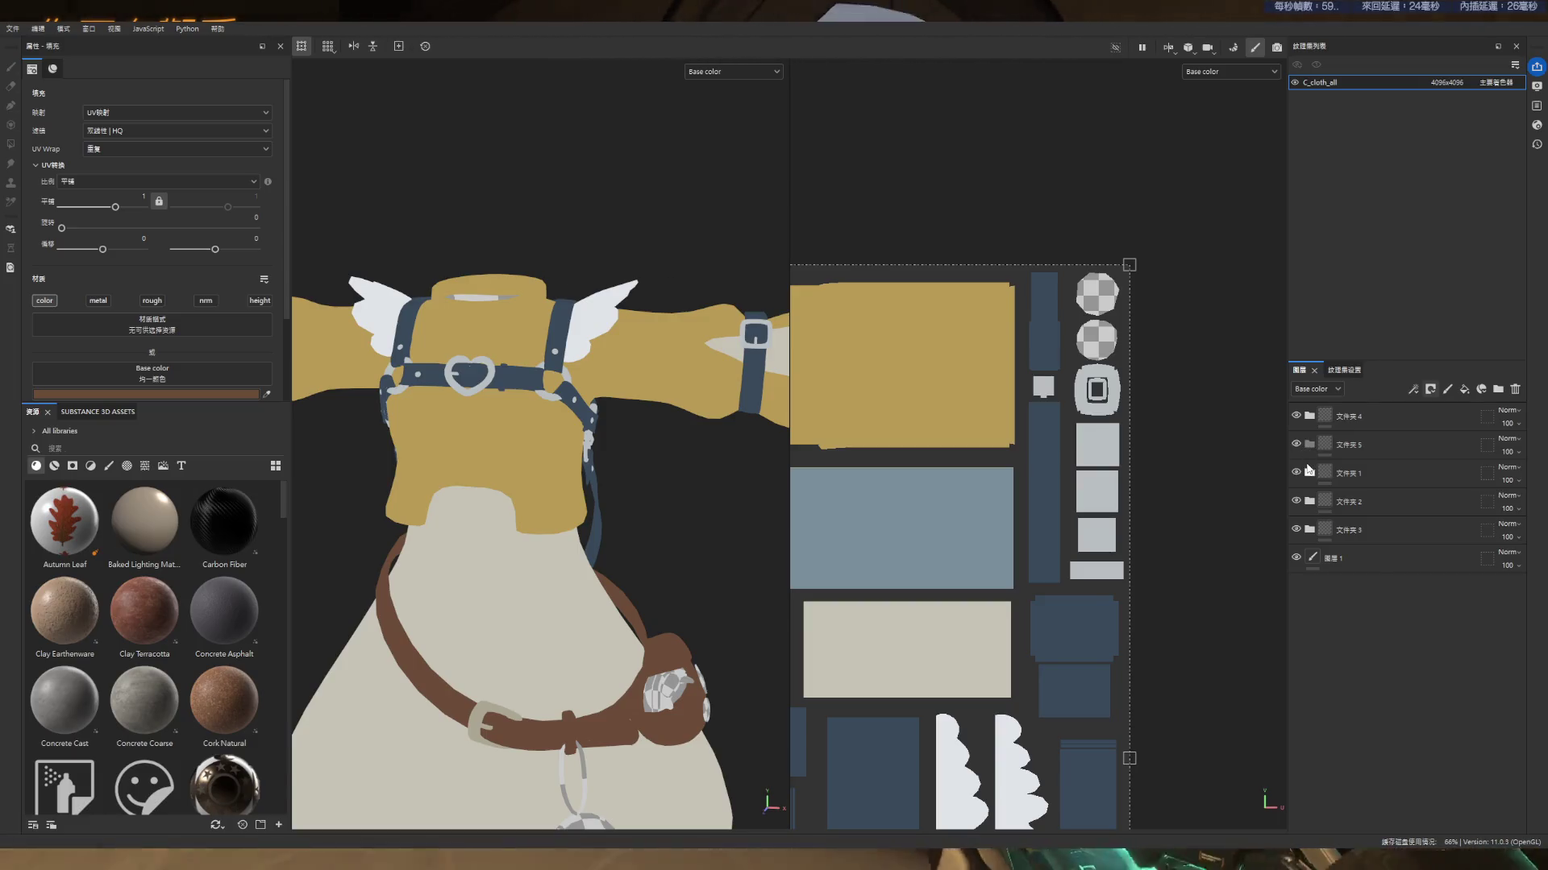
{"action": "left_click", "coordinate": [1311, 473]}
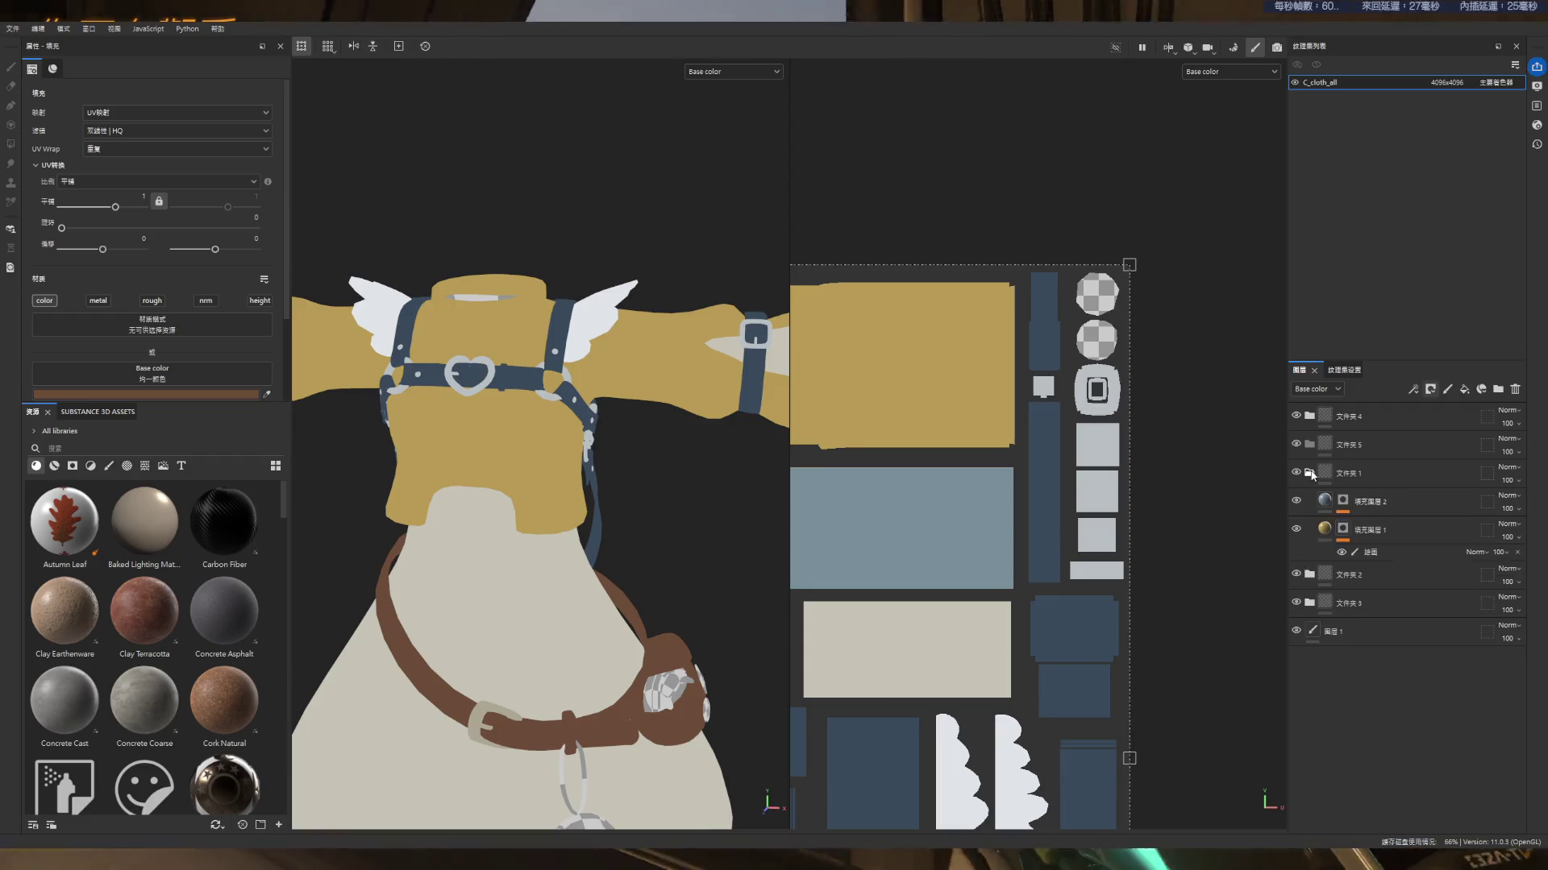
{"action": "left_click", "coordinate": [1295, 529]}
{"action": "left_click", "coordinate": [1402, 530]}
{"action": "key", "text": "4"}
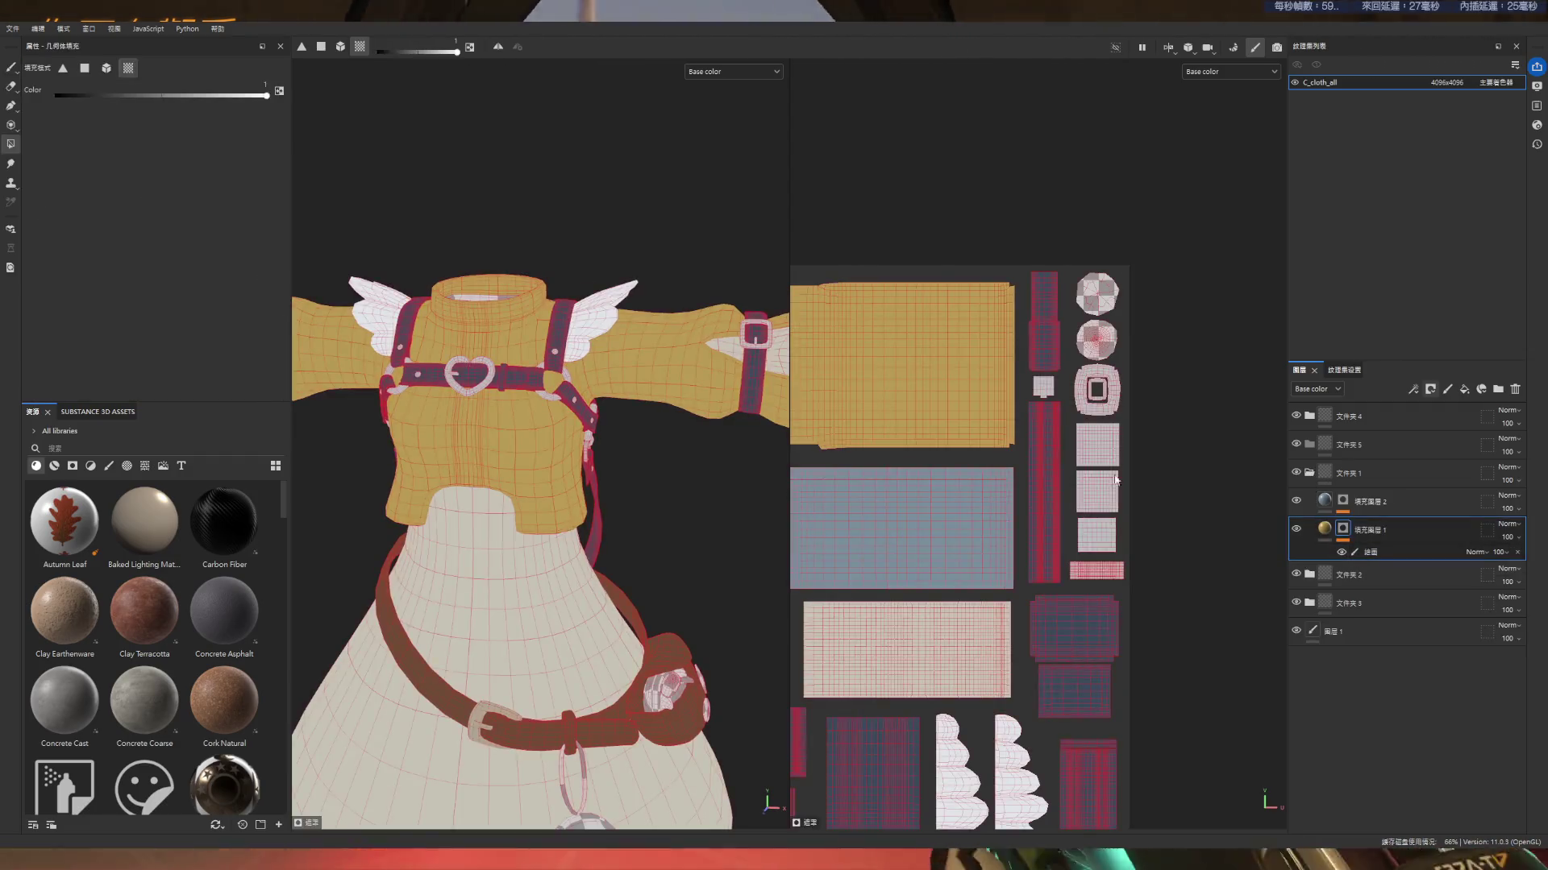
{"action": "scroll", "coordinate": [581, 259], "scroll_direction": "up", "scroll_amount": 3}
{"action": "scroll", "coordinate": [884, 599], "scroll_direction": "down", "scroll_amount": 3}
{"action": "scroll", "coordinate": [883, 599], "scroll_direction": "up", "scroll_amount": 2}
{"action": "scroll", "coordinate": [884, 599], "scroll_direction": "up", "scroll_amount": 2}
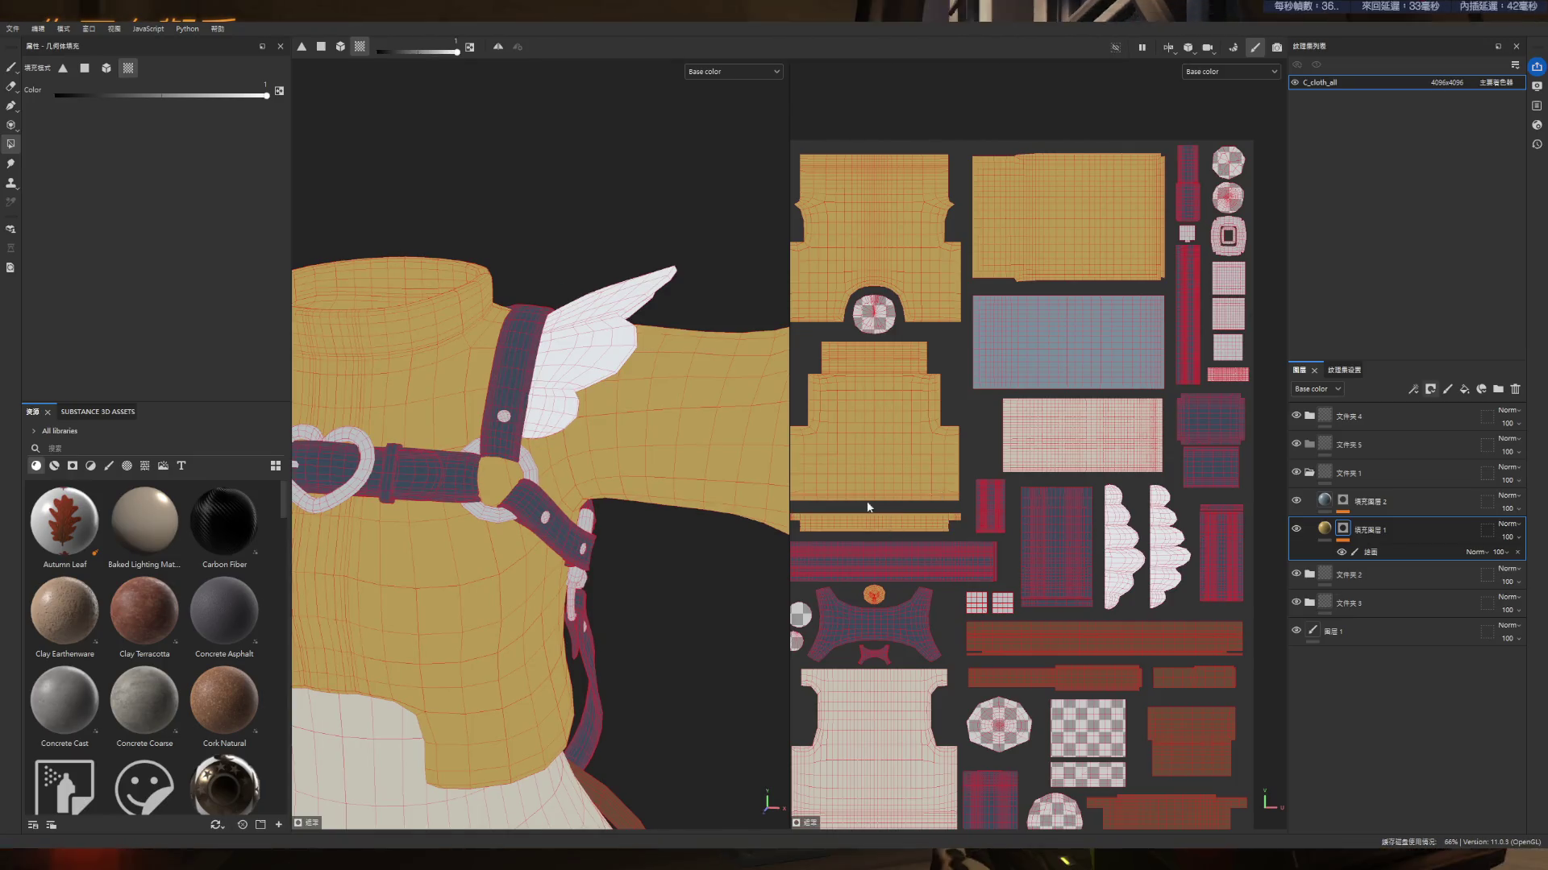
{"action": "scroll", "coordinate": [642, 471], "scroll_direction": "down", "scroll_amount": 3}
- Remove the thin strip from fill layer 1's mask and add the round neck island to it
{"action": "mouse_move", "coordinate": [612, 514]}
{"action": "left_mouse_down", "text": "alt"}
{"action": "mouse_move", "coordinate": [600, 249]}
{"action": "mouse_move", "coordinate": [884, 492]}
{"action": "left_mouse_up", "text": "alt"}
{"action": "left_click", "coordinate": [879, 528]}
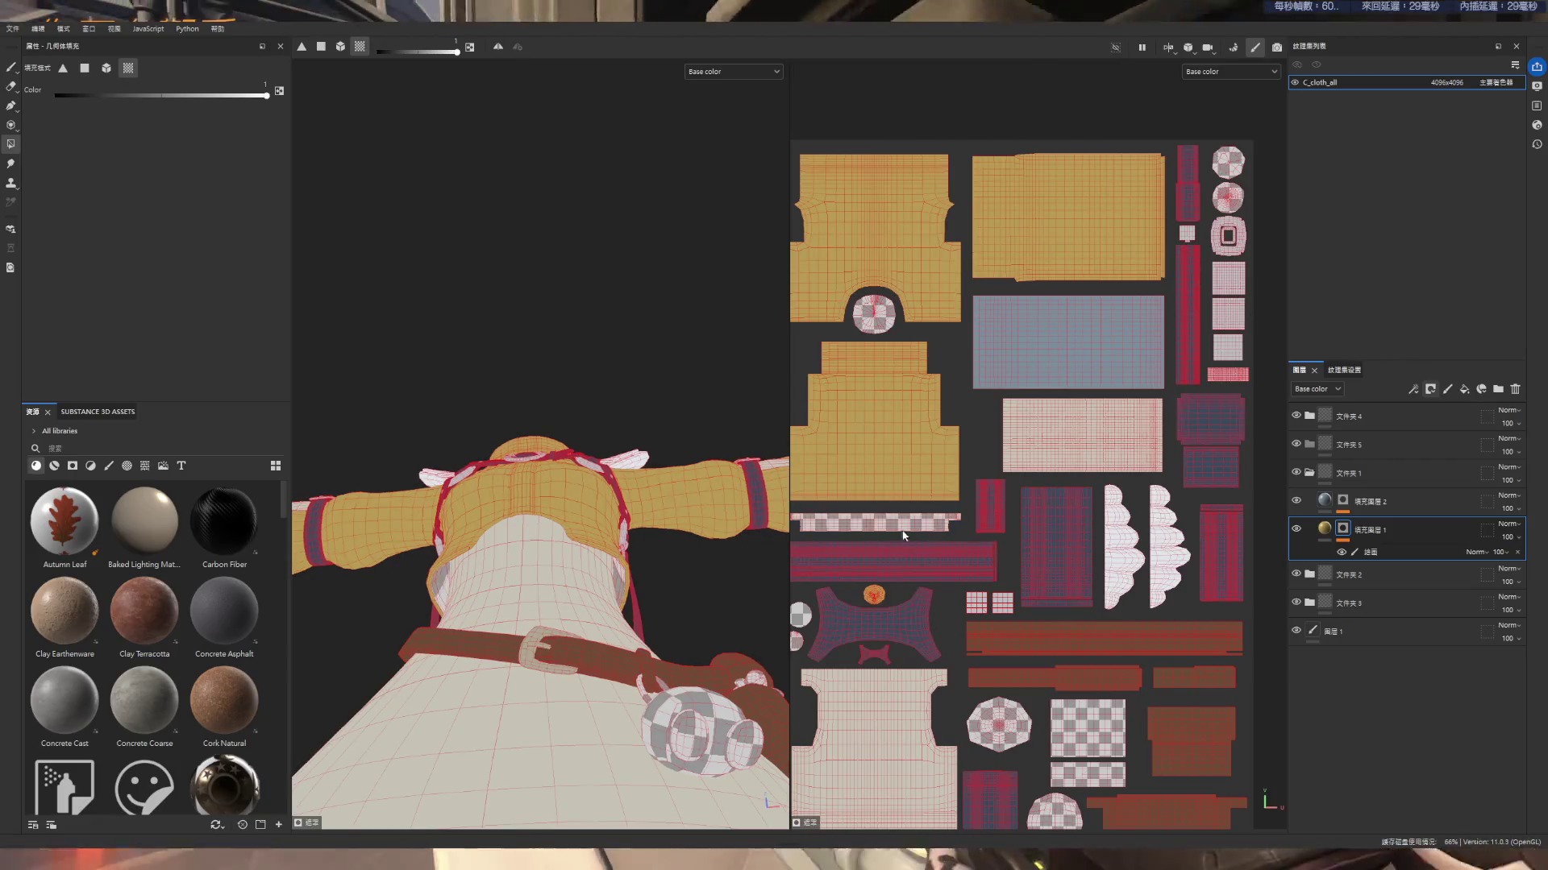
{"action": "left_click", "coordinate": [866, 316]}
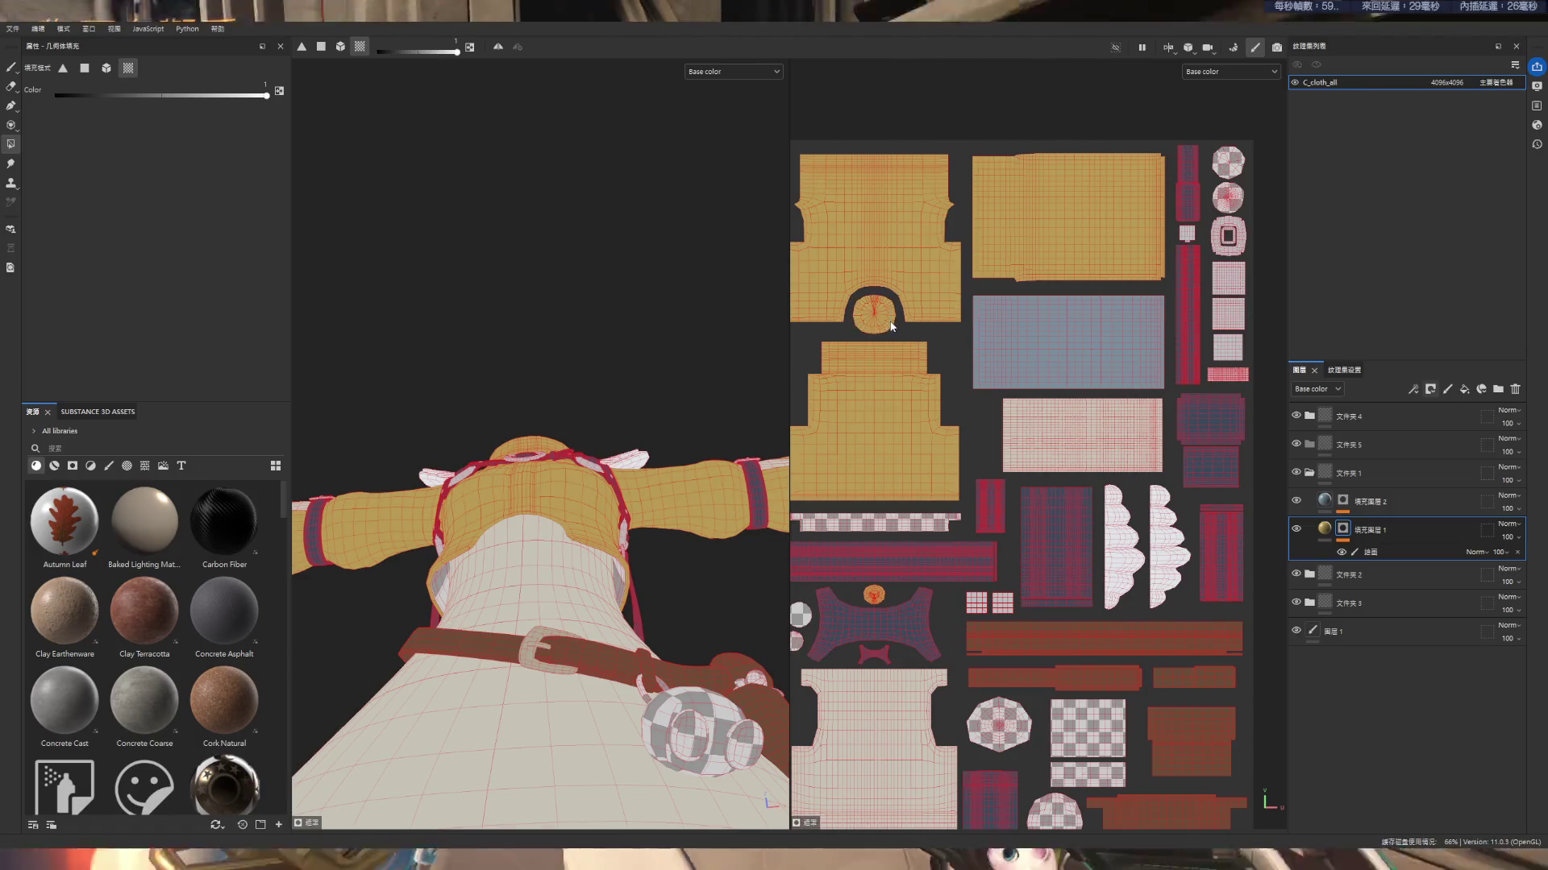
{"action": "scroll", "coordinate": [893, 322], "scroll_direction": "up", "scroll_amount": 2}
{"action": "scroll", "coordinate": [847, 349], "scroll_direction": "up", "scroll_amount": 3}
{"action": "left_click", "coordinate": [1373, 501]}
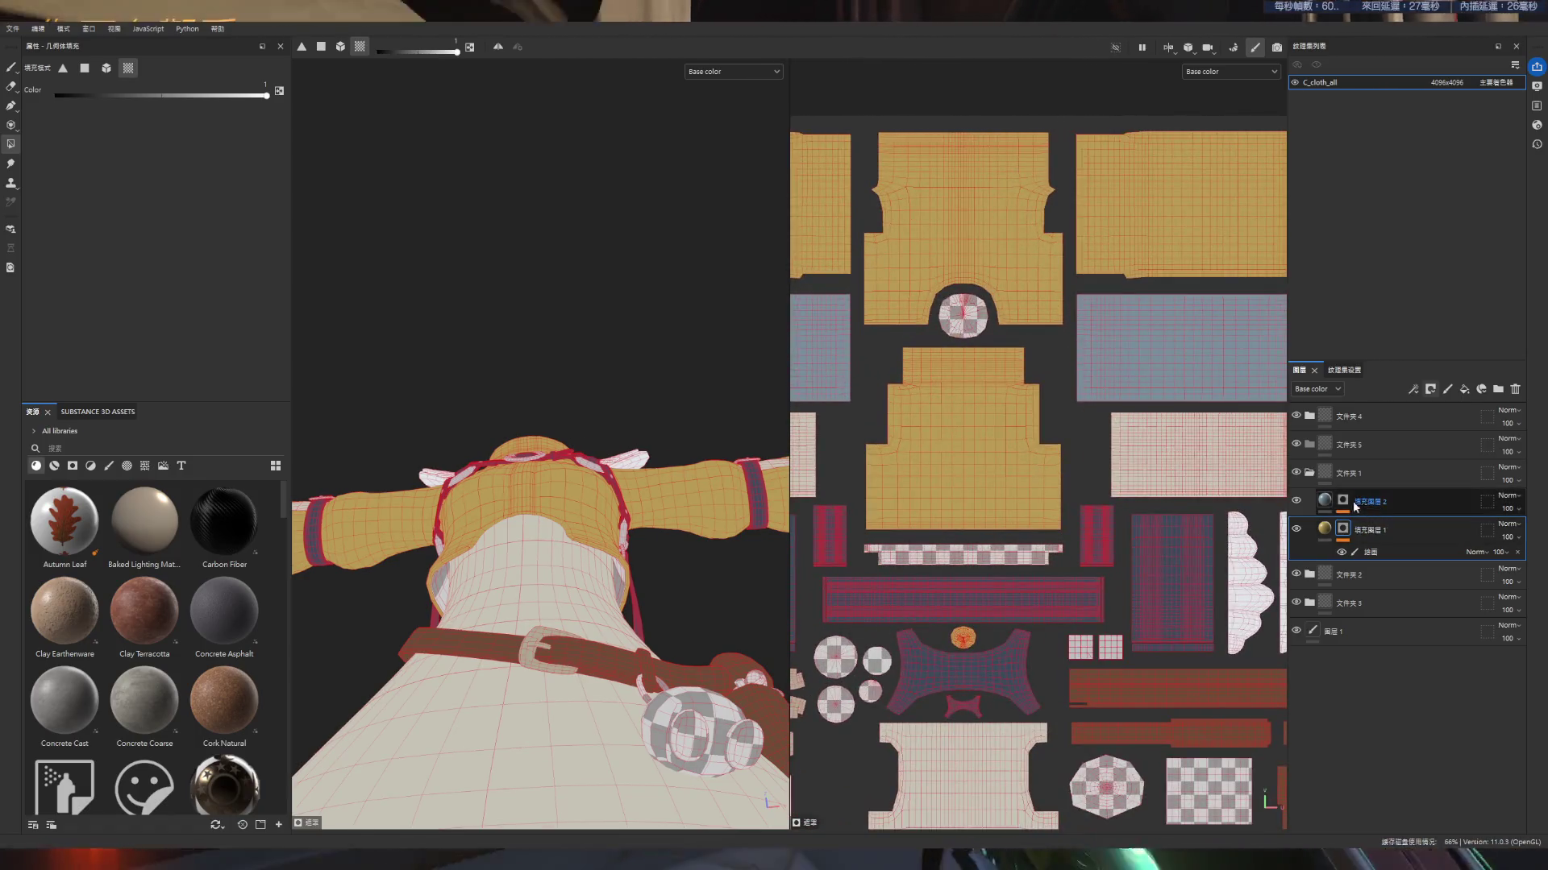
{"action": "scroll", "coordinate": [976, 318], "scroll_direction": "up", "scroll_amount": 1}
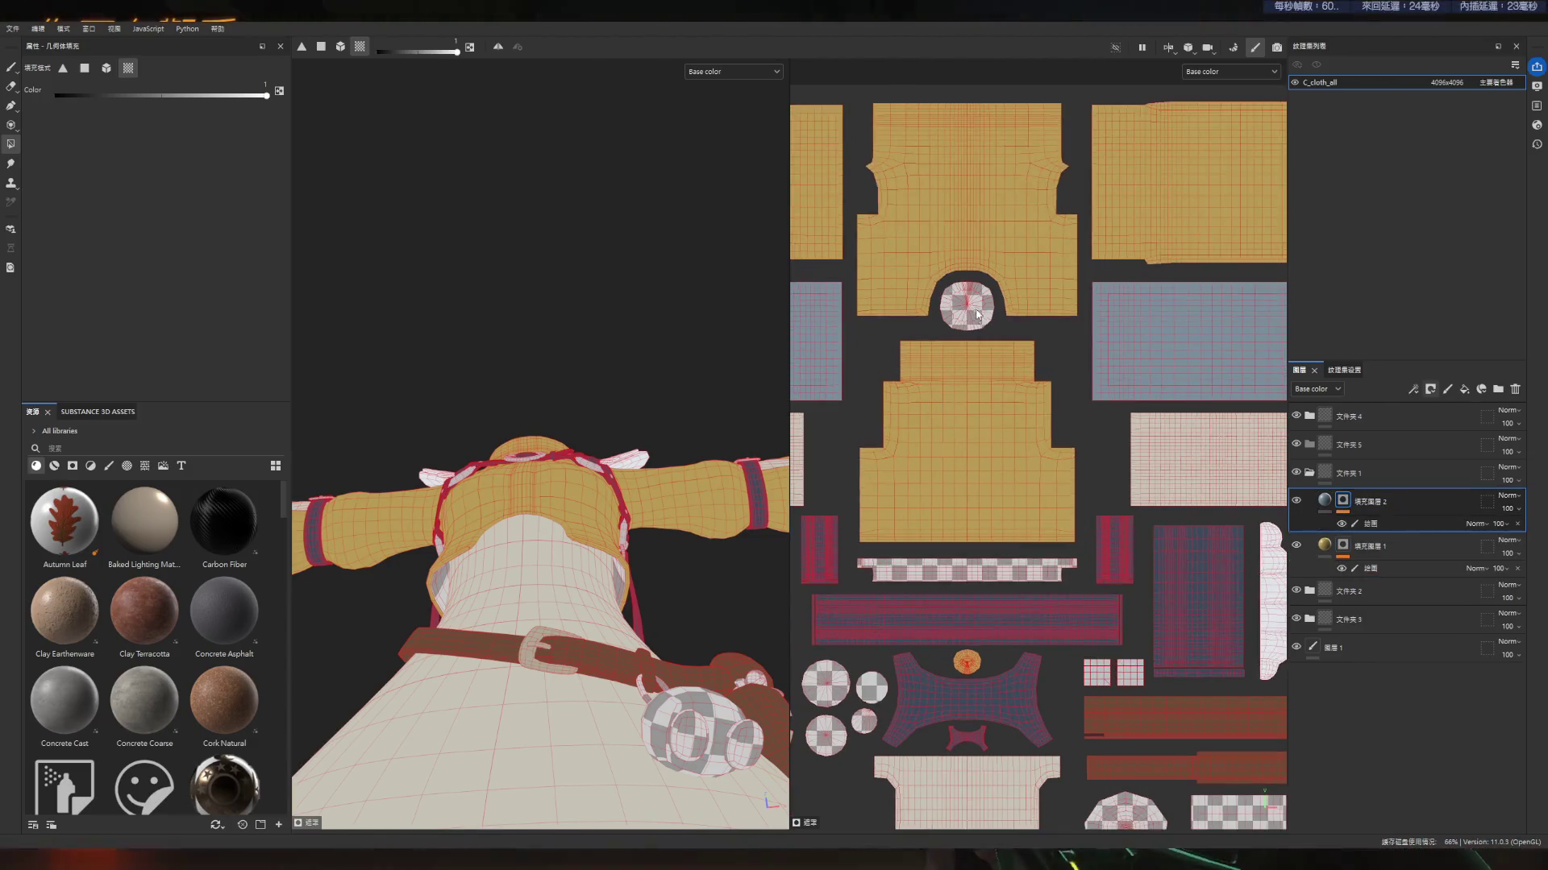
- Add the round neck island, the strip below and the small orange disc to fill layer 2's grey-blue mask
{"action": "left_click", "coordinate": [959, 325]}
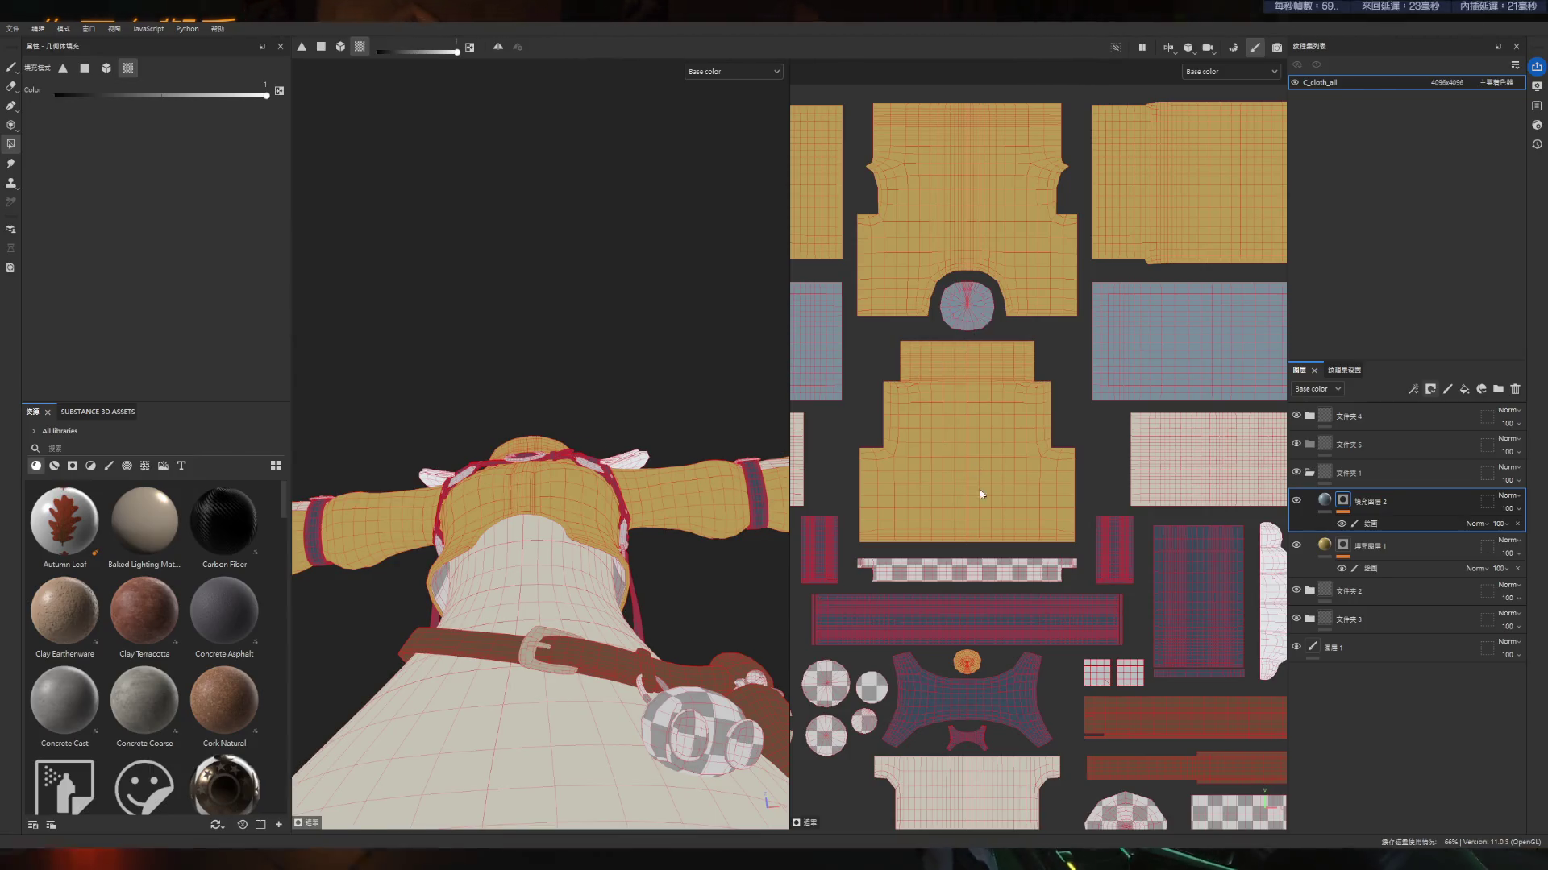
{"action": "left_click", "coordinate": [977, 588]}
{"action": "mouse_move", "coordinate": [589, 260]}
{"action": "left_mouse_down", "text": "alt"}
{"action": "mouse_move", "coordinate": [591, 302]}
{"action": "mouse_move", "coordinate": [817, 638]}
{"action": "left_mouse_up", "text": "alt"}
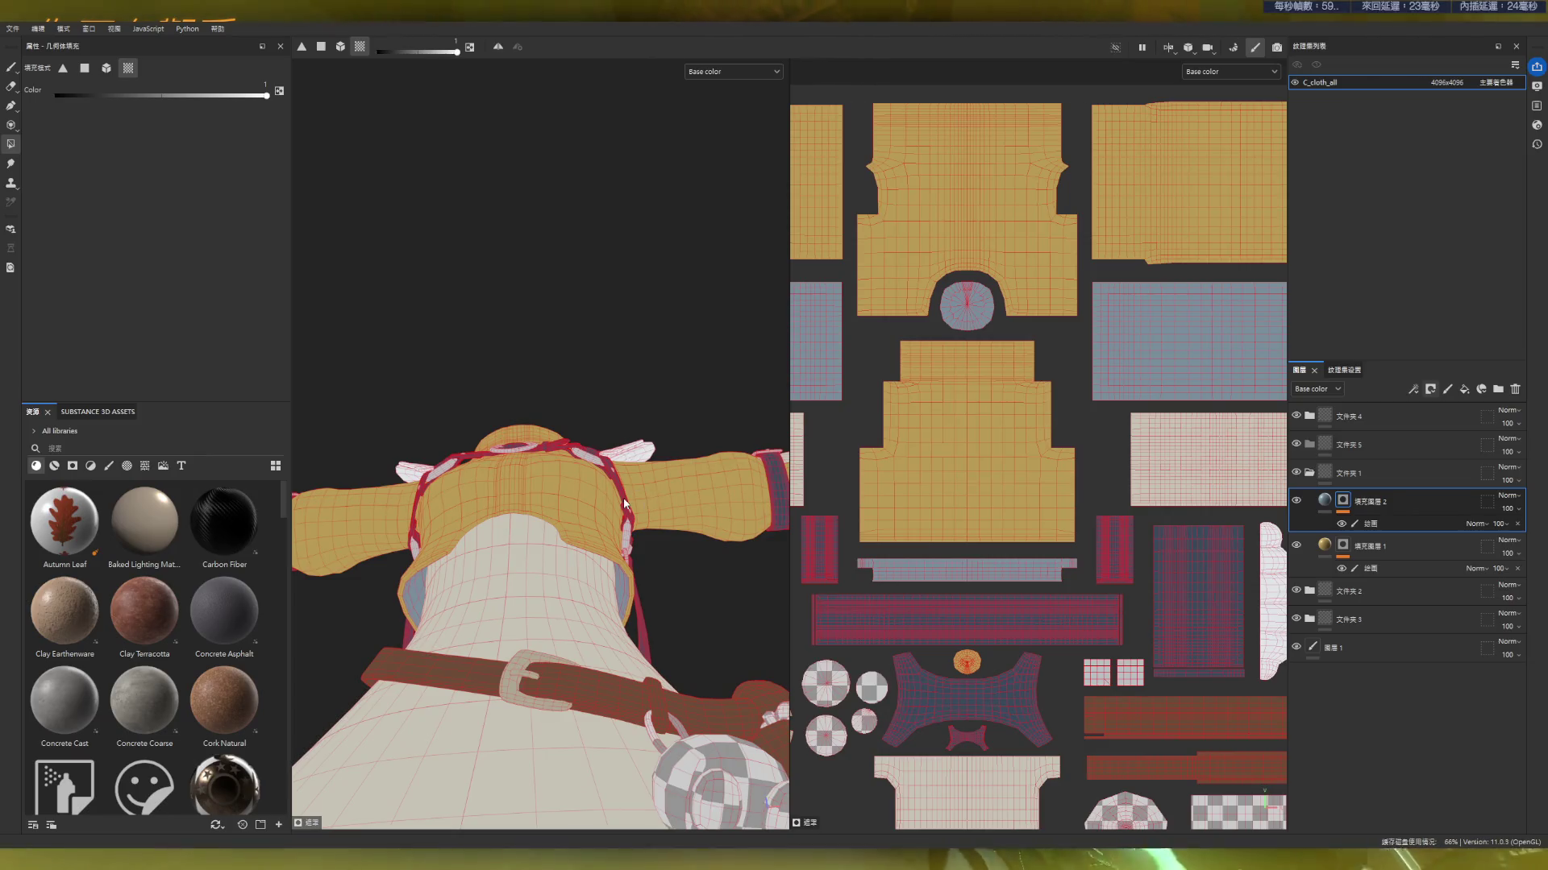
{"action": "left_click", "coordinate": [964, 665]}
{"action": "mouse_move", "coordinate": [981, 666]}
{"action": "left_mouse_down", "text": "alt"}
{"action": "mouse_move", "coordinate": [560, 396]}
{"action": "mouse_move", "coordinate": [669, 467]}
{"action": "mouse_move", "coordinate": [749, 495]}
{"action": "mouse_move", "coordinate": [725, 483]}
{"action": "left_mouse_up", "text": "alt"}
{"action": "right_click_drag", "start_coordinate": [726, 483], "coordinate": [951, 312], "text": "alt"}
{"action": "key", "text": "f"}
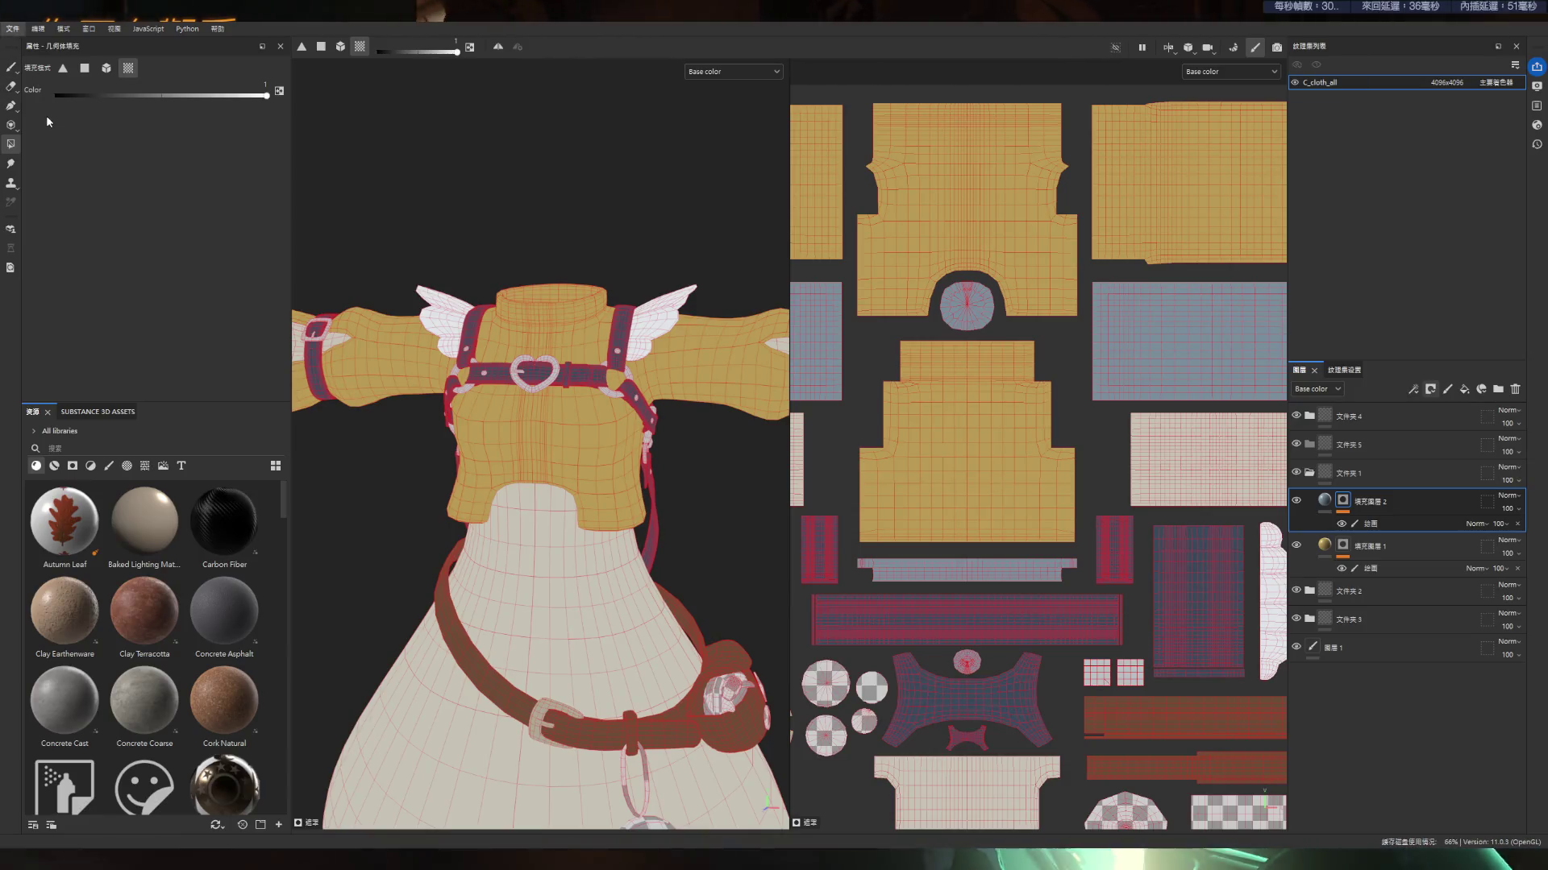
{"action": "scroll", "coordinate": [582, 366], "scroll_direction": "down", "scroll_amount": 3}
{"action": "scroll", "coordinate": [605, 399], "scroll_direction": "down", "scroll_amount": 2}
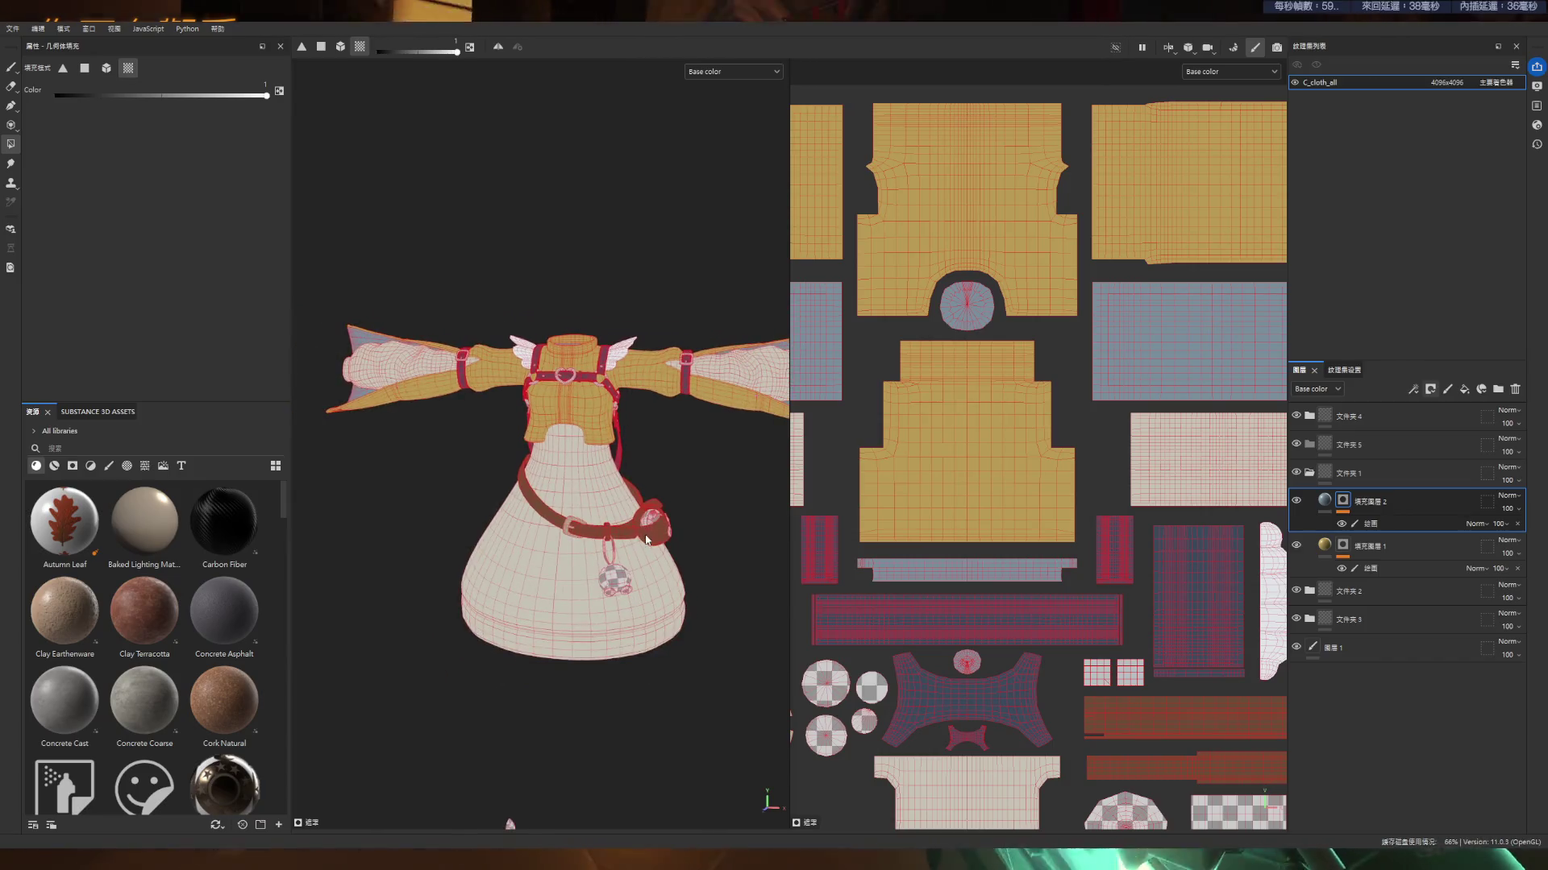
{"action": "left_click_drag", "start_coordinate": [731, 506], "coordinate": [646, 548], "text": "alt"}
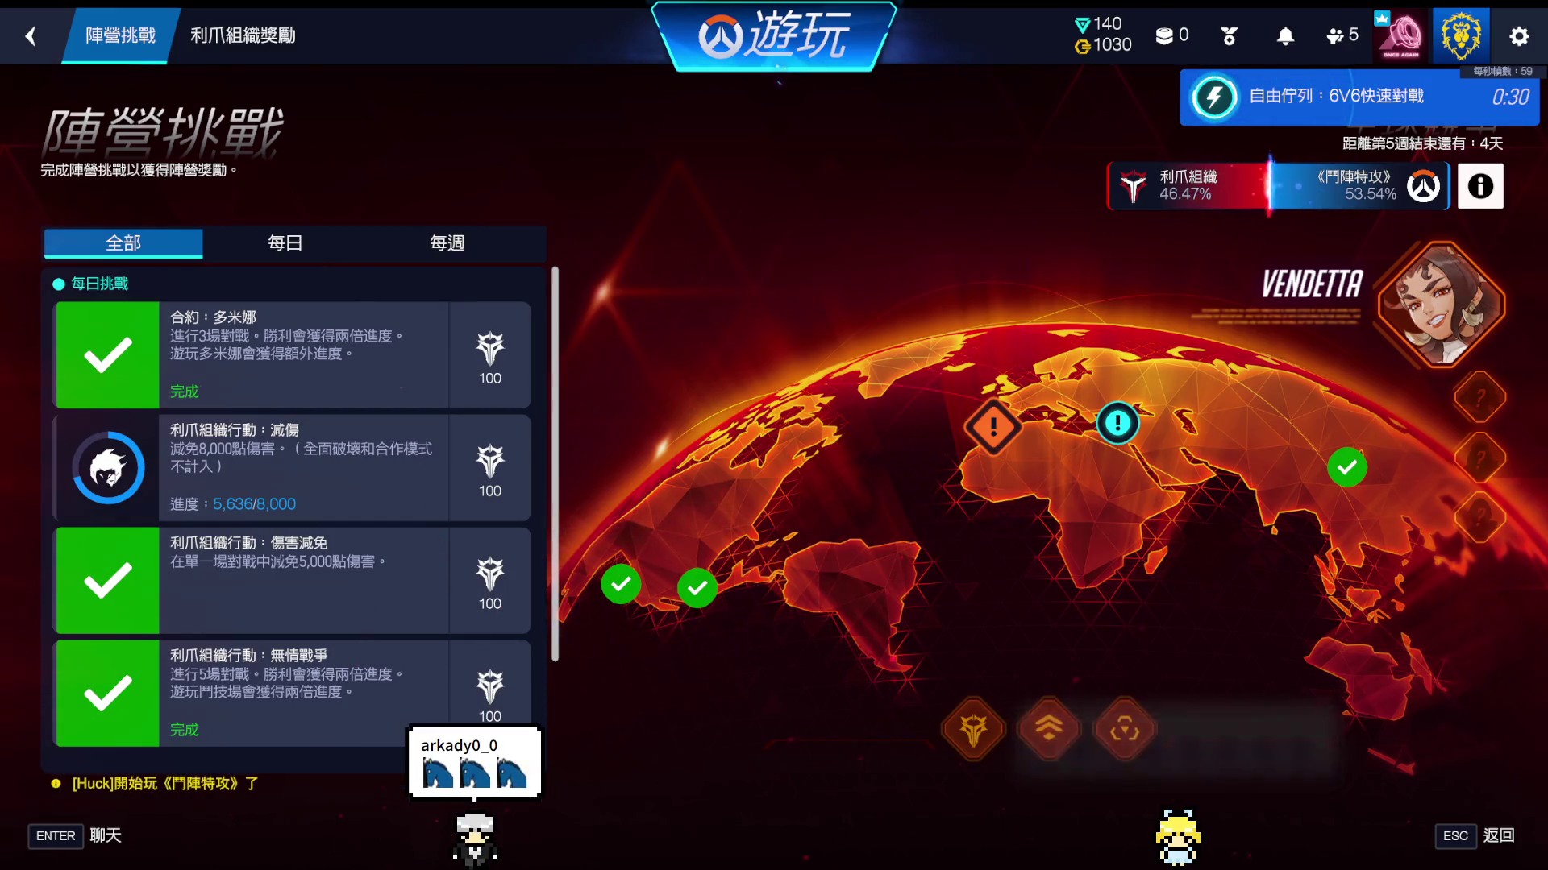
- Leave the faction challenge screen with Escape
{"action": "key", "text": "Escape"}
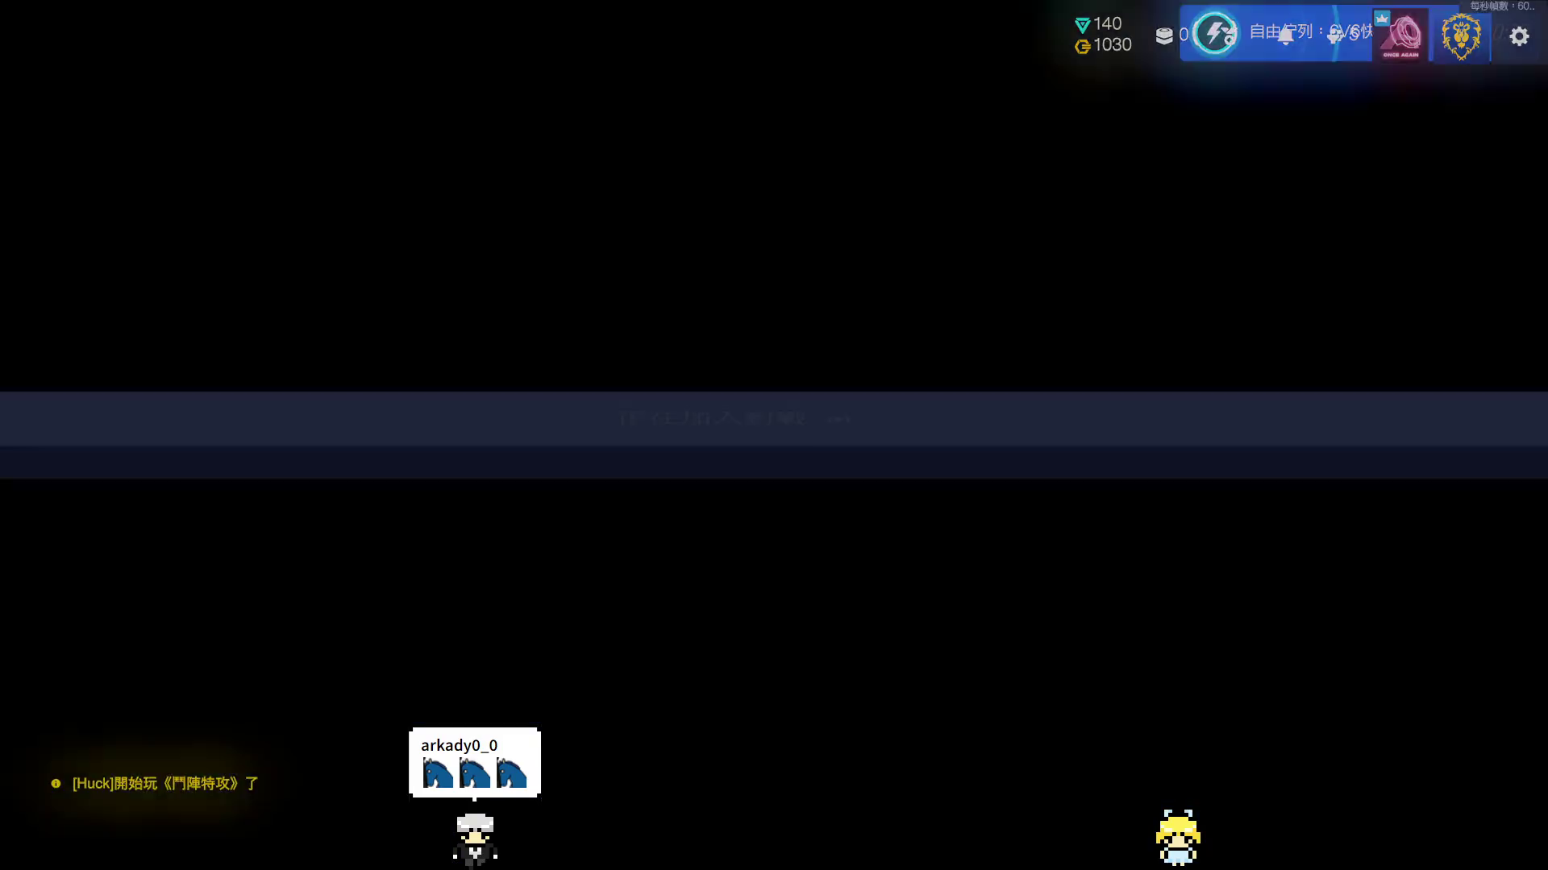